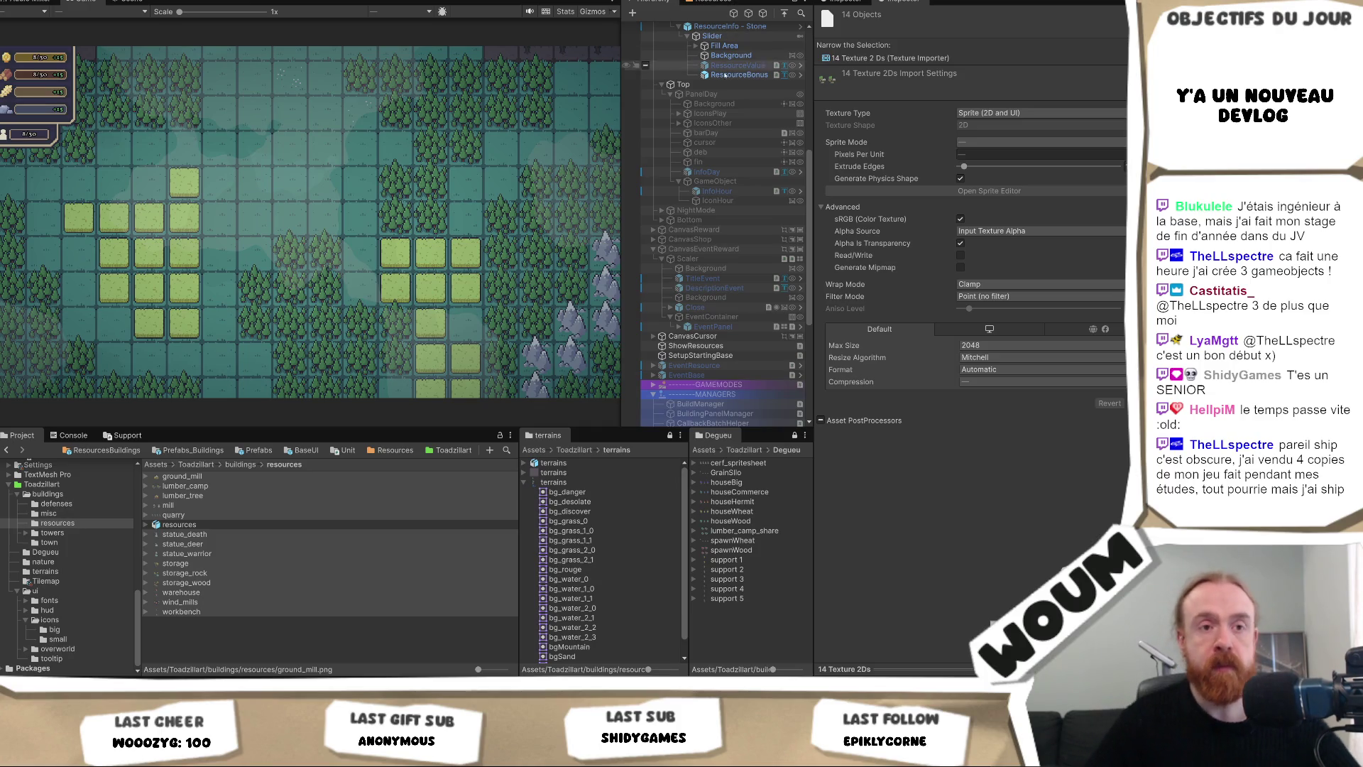
Set Pixels Per Unit to 32 on all resource textures, then open lumber_camp's sprite slices.
{"action": "left_click", "coordinate": [242, 505]}
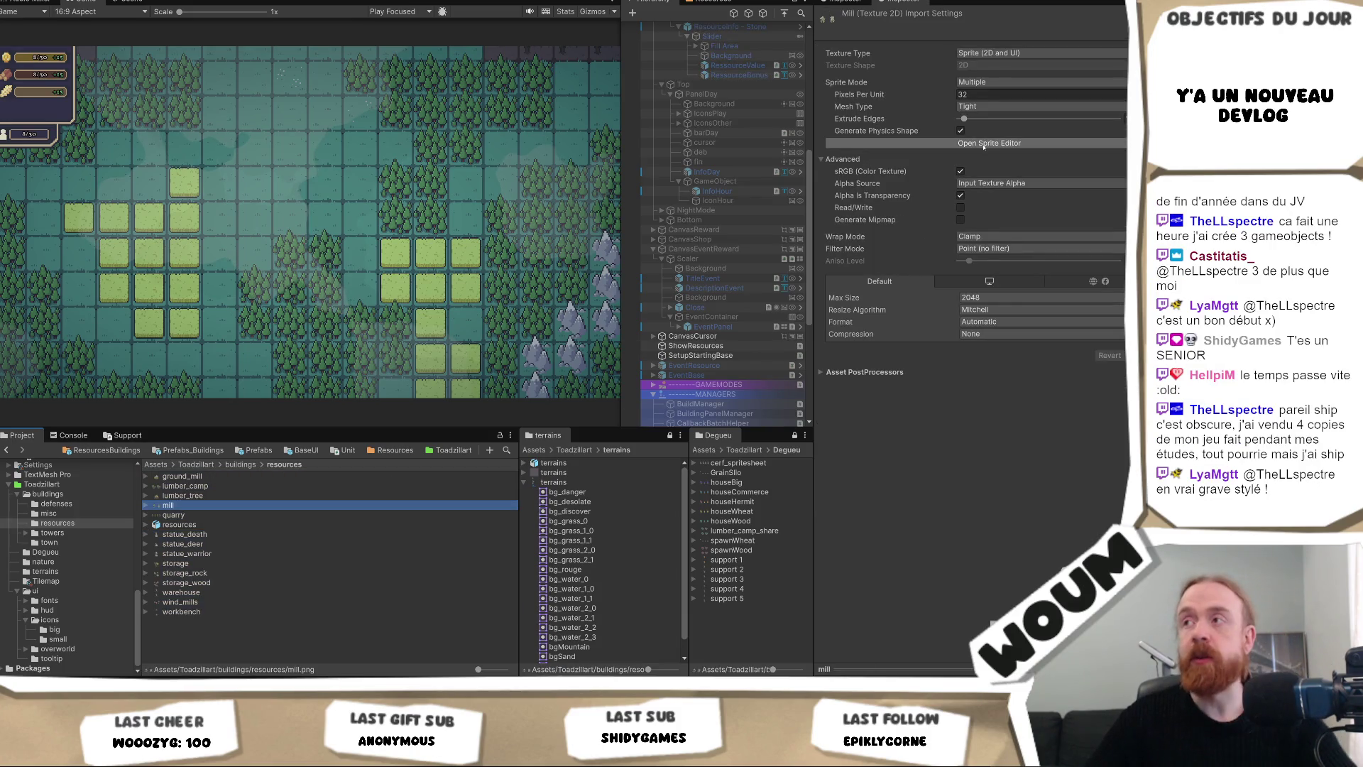
{"action": "key", "text": "ctrl+a"}
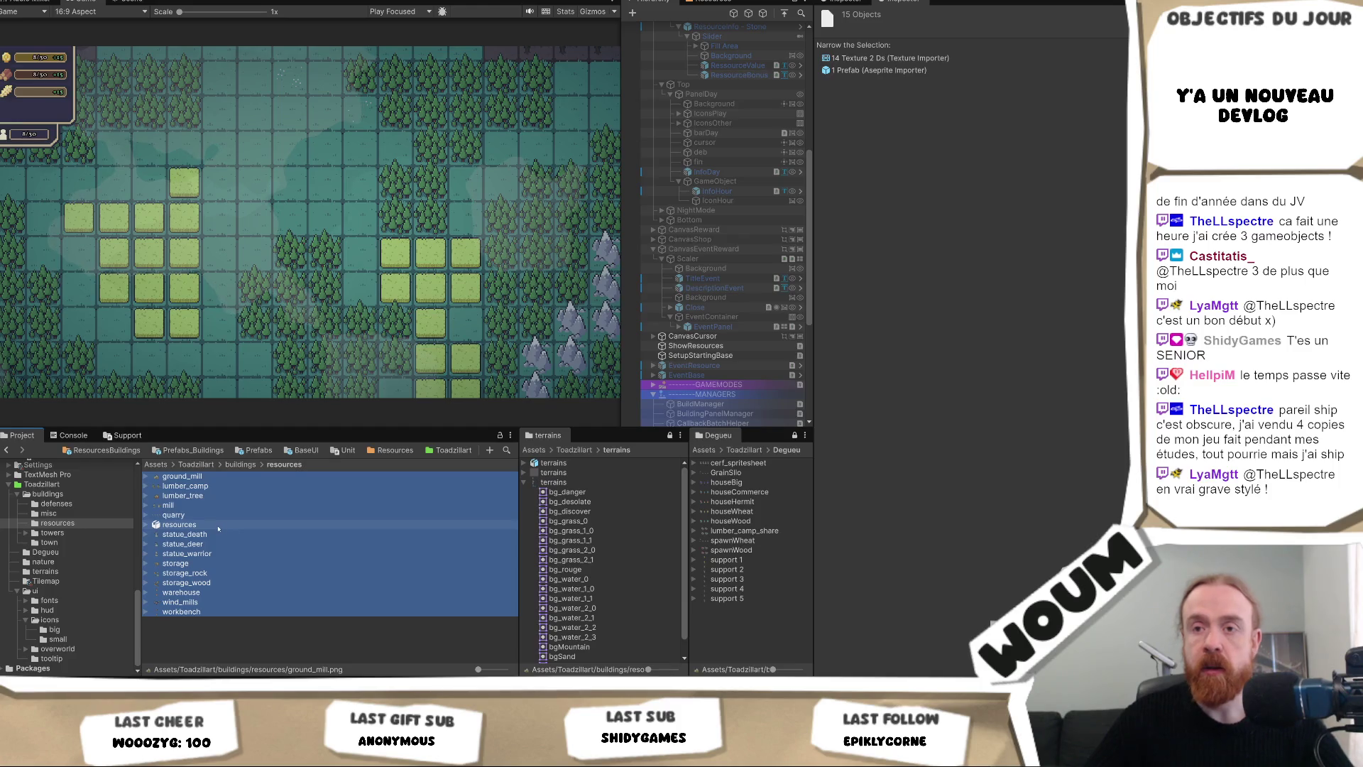
{"action": "left_click", "coordinate": [995, 154]}
{"action": "type", "text": "32"}
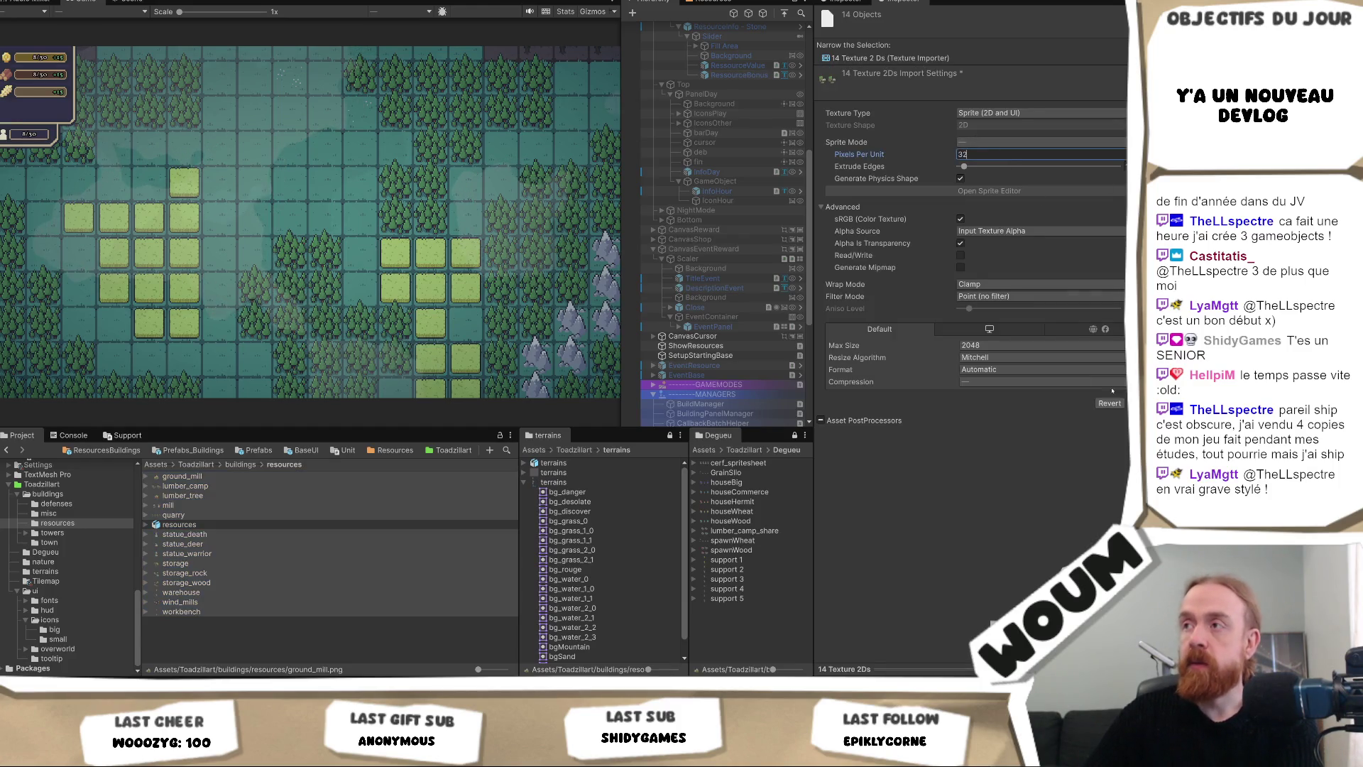
{"action": "key", "text": "Return"}
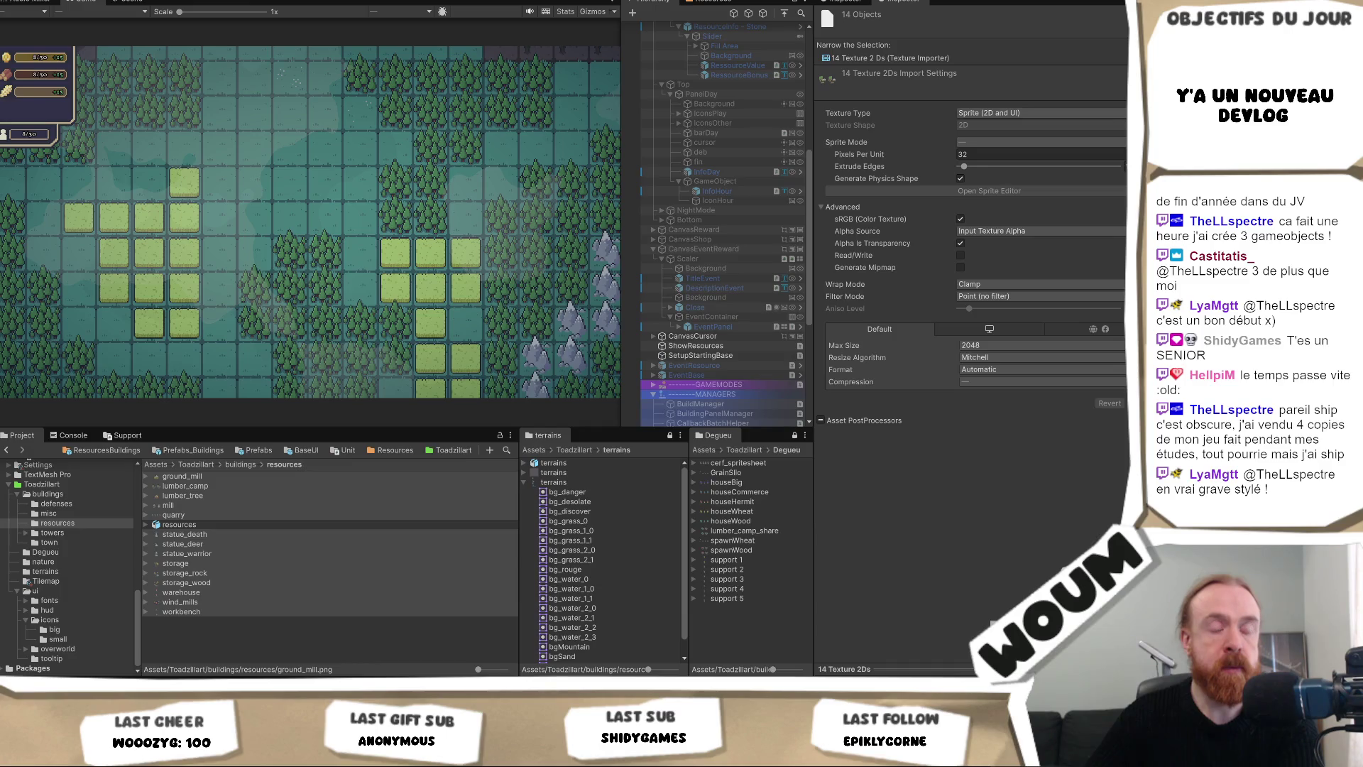
{"action": "left_click", "coordinate": [185, 486]}
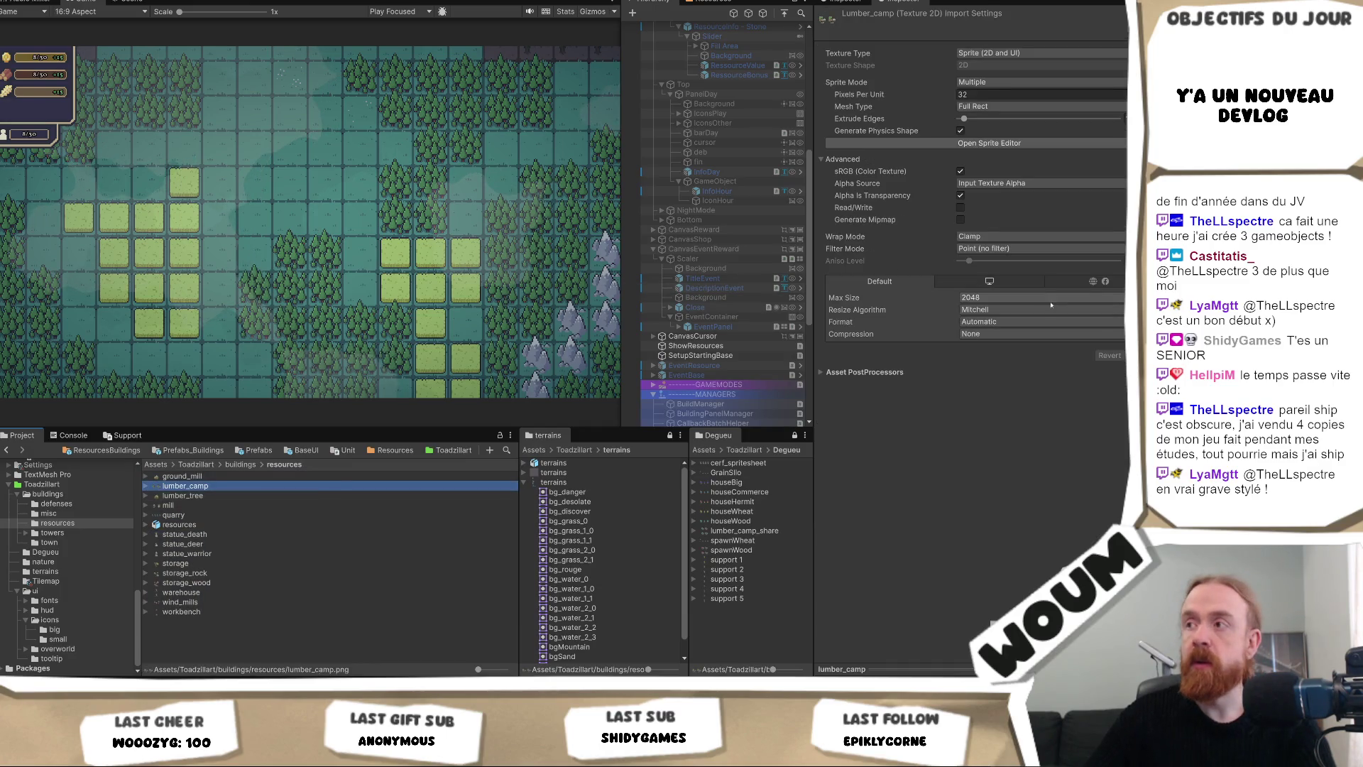
{"action": "left_click", "coordinate": [989, 143]}
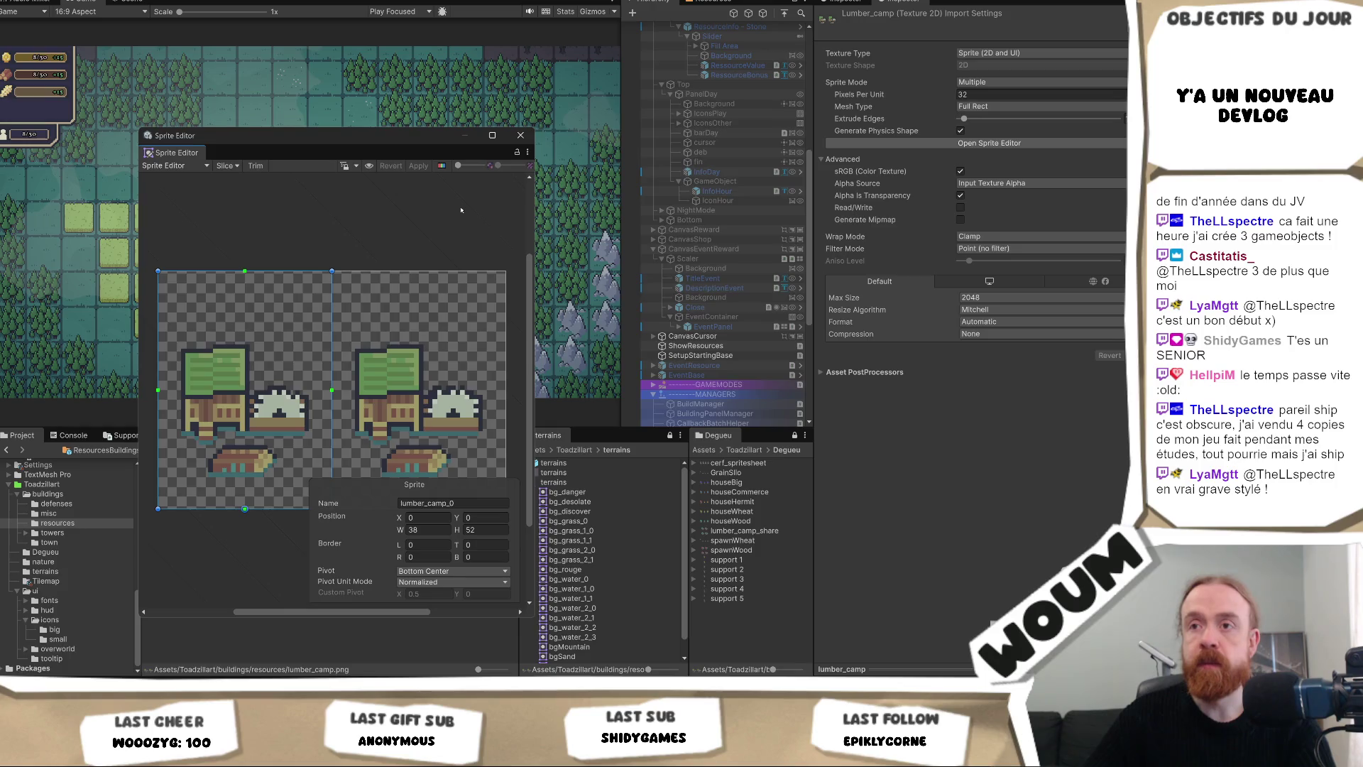
Inspect the lumber_camp slices and close the Sprite Editor, discarding unapplied changes.
{"action": "left_click", "coordinate": [408, 332]}
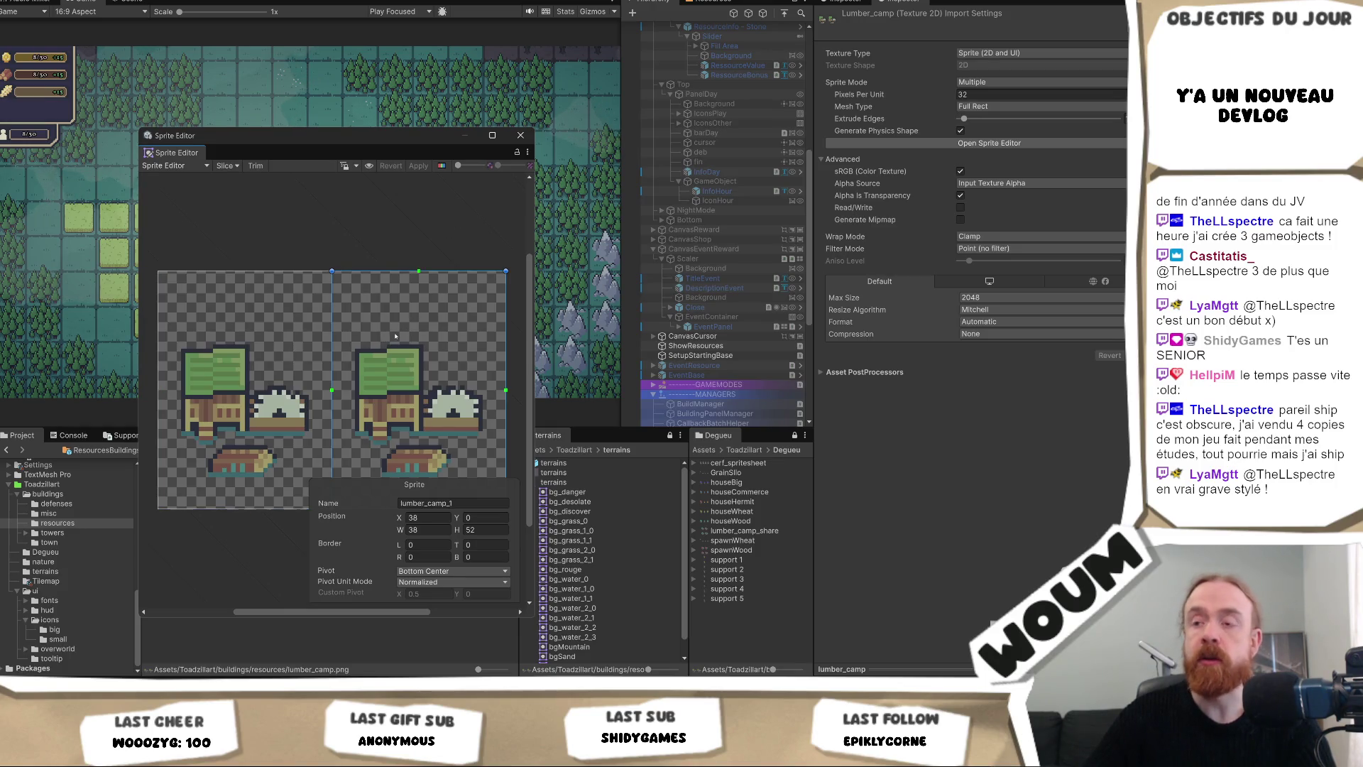
{"action": "left_click", "coordinate": [521, 136]}
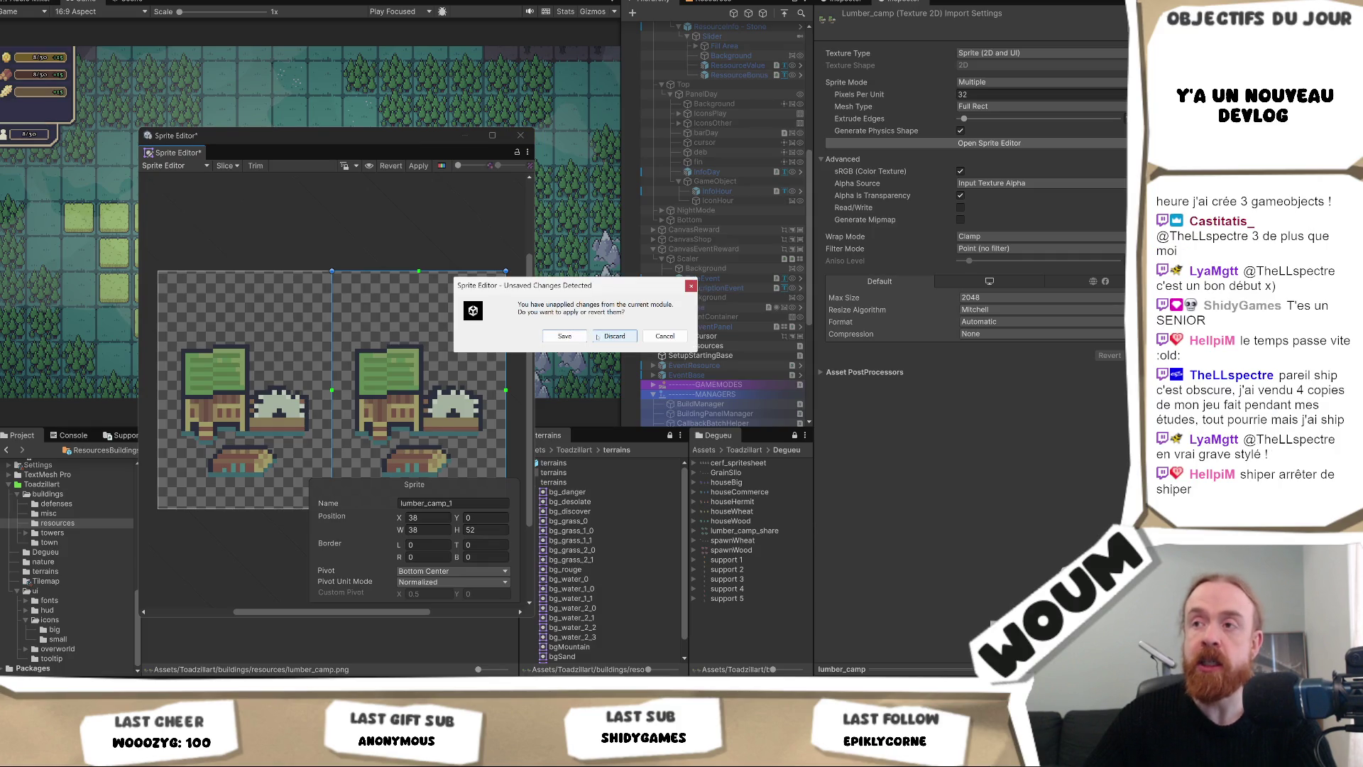
{"action": "left_click", "coordinate": [616, 335]}
Check the lumber_tree slices, then set its Sprite Mode to Single and apply.
{"action": "left_click", "coordinate": [234, 496]}
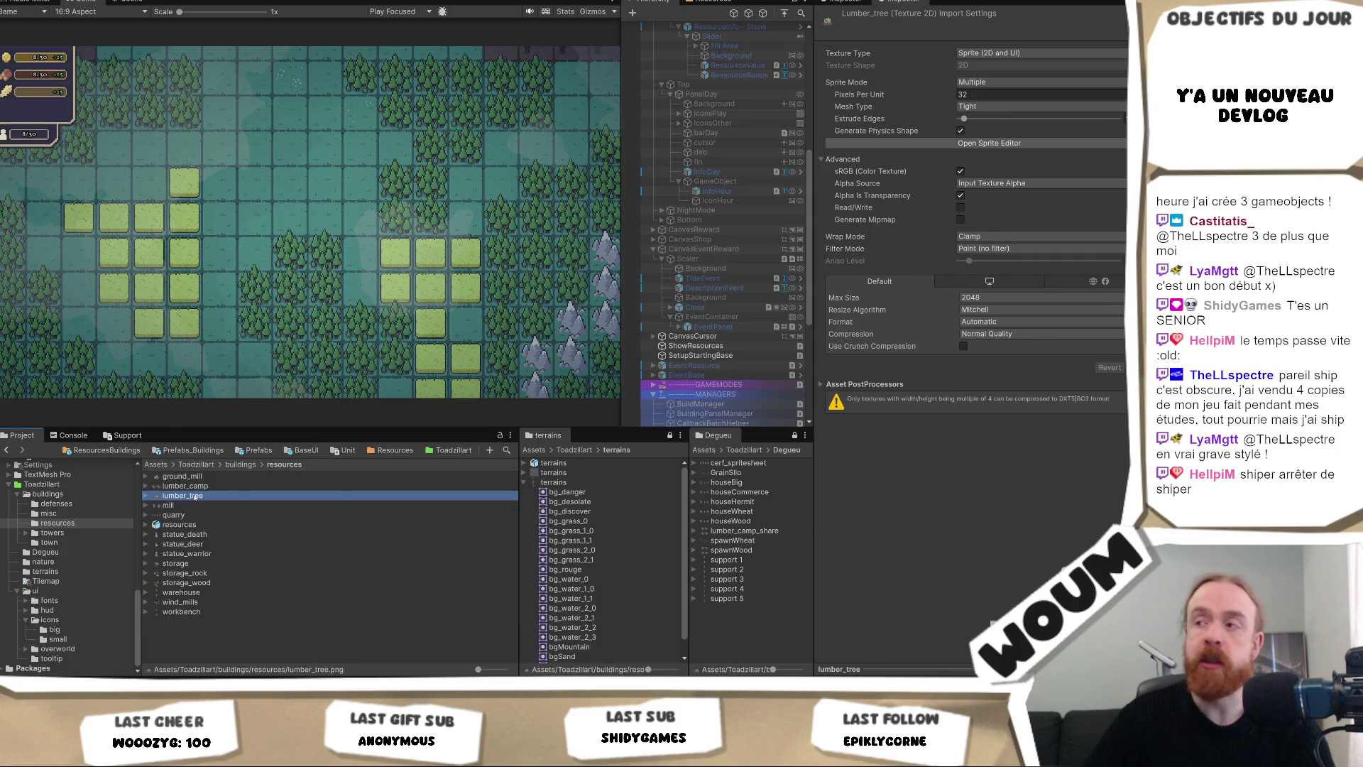
{"action": "left_click", "coordinate": [994, 143]}
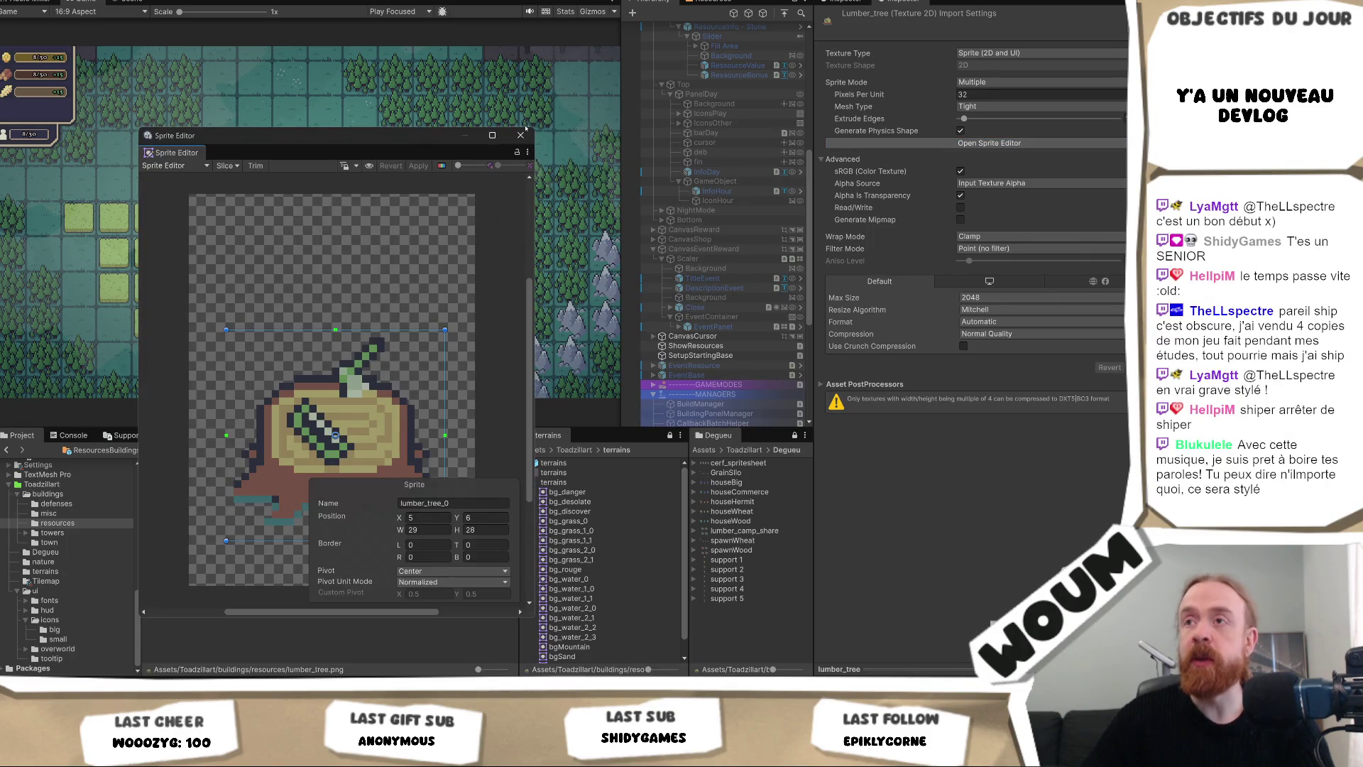
{"action": "left_click", "coordinate": [520, 135]}
{"action": "left_click", "coordinate": [995, 106]}
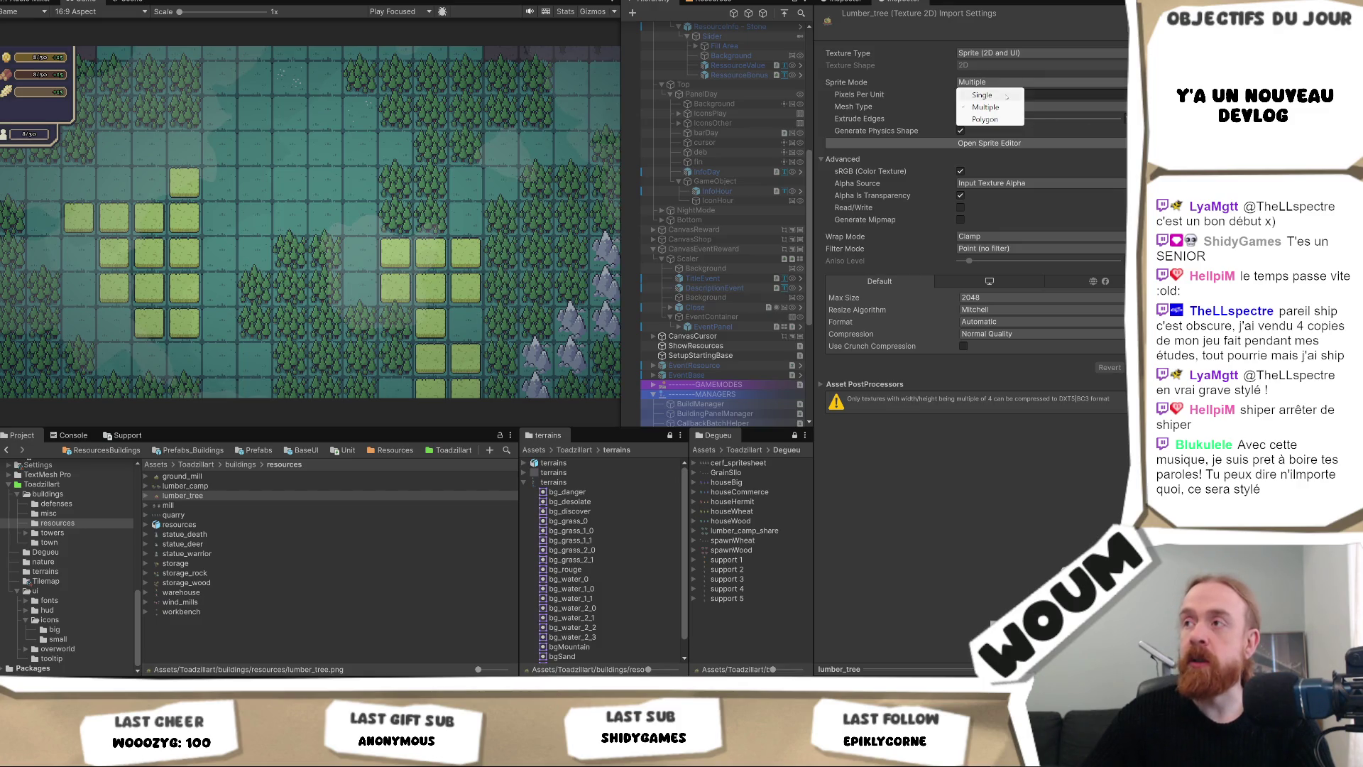
{"action": "left_click", "coordinate": [1002, 99]}
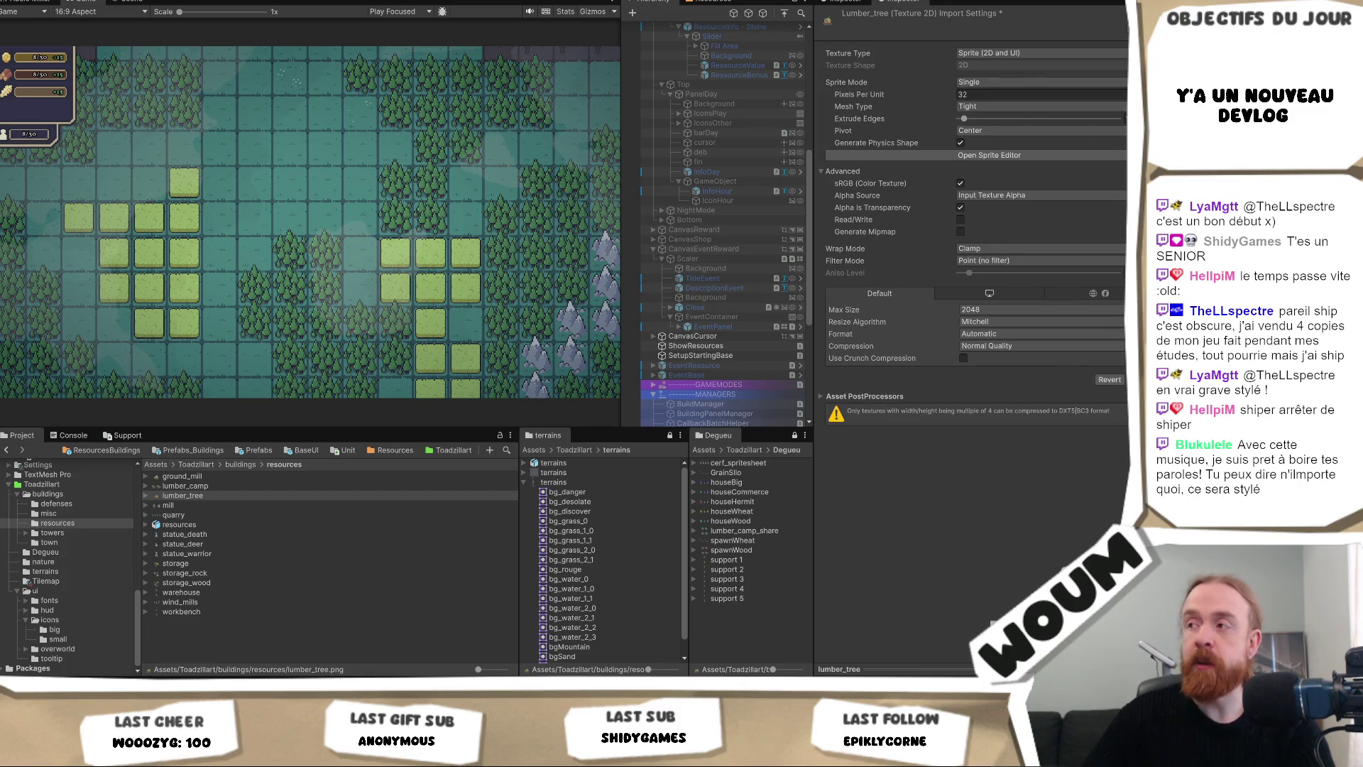
{"action": "left_click", "coordinate": [1143, 380]}
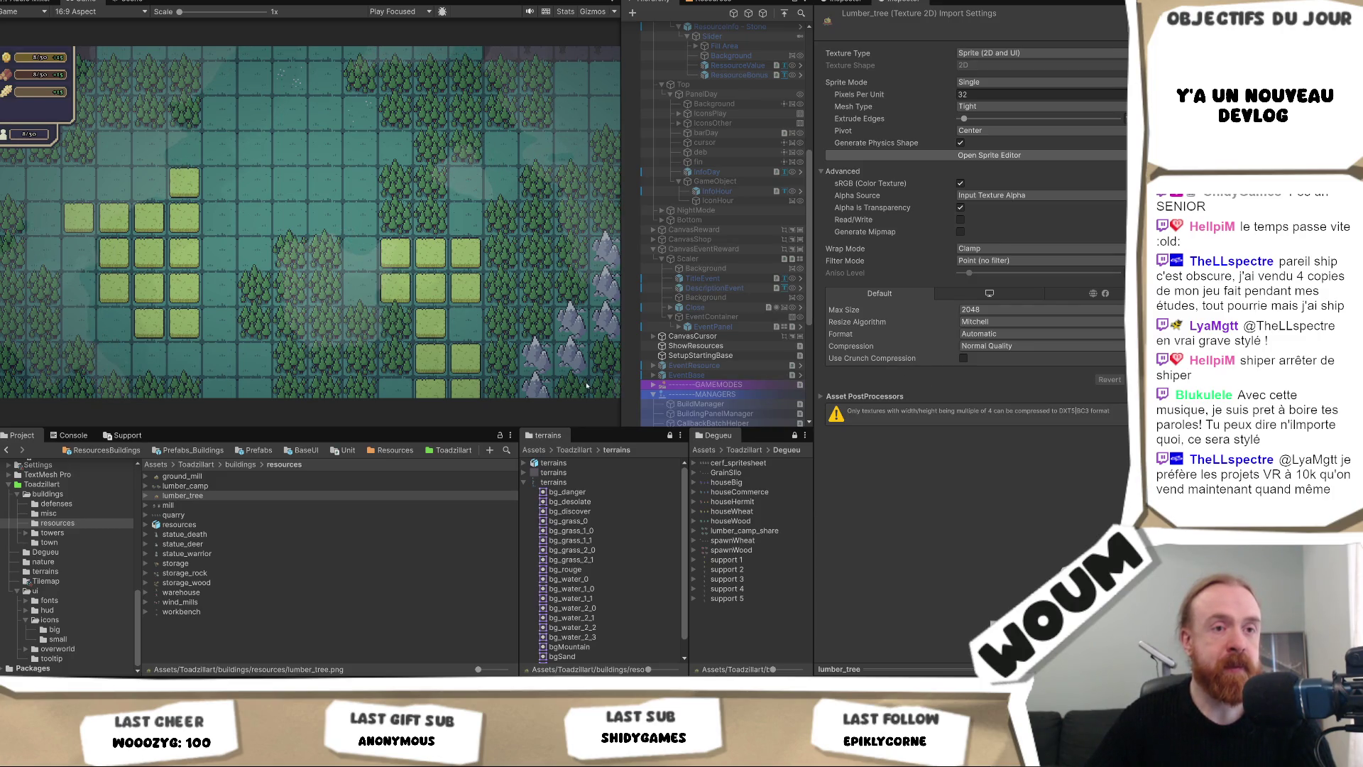
Open the mill texture in the Sprite Editor and remove all six out-of-bounds sprite rects.
{"action": "left_click", "coordinate": [168, 505]}
{"action": "left_click", "coordinate": [1025, 145]}
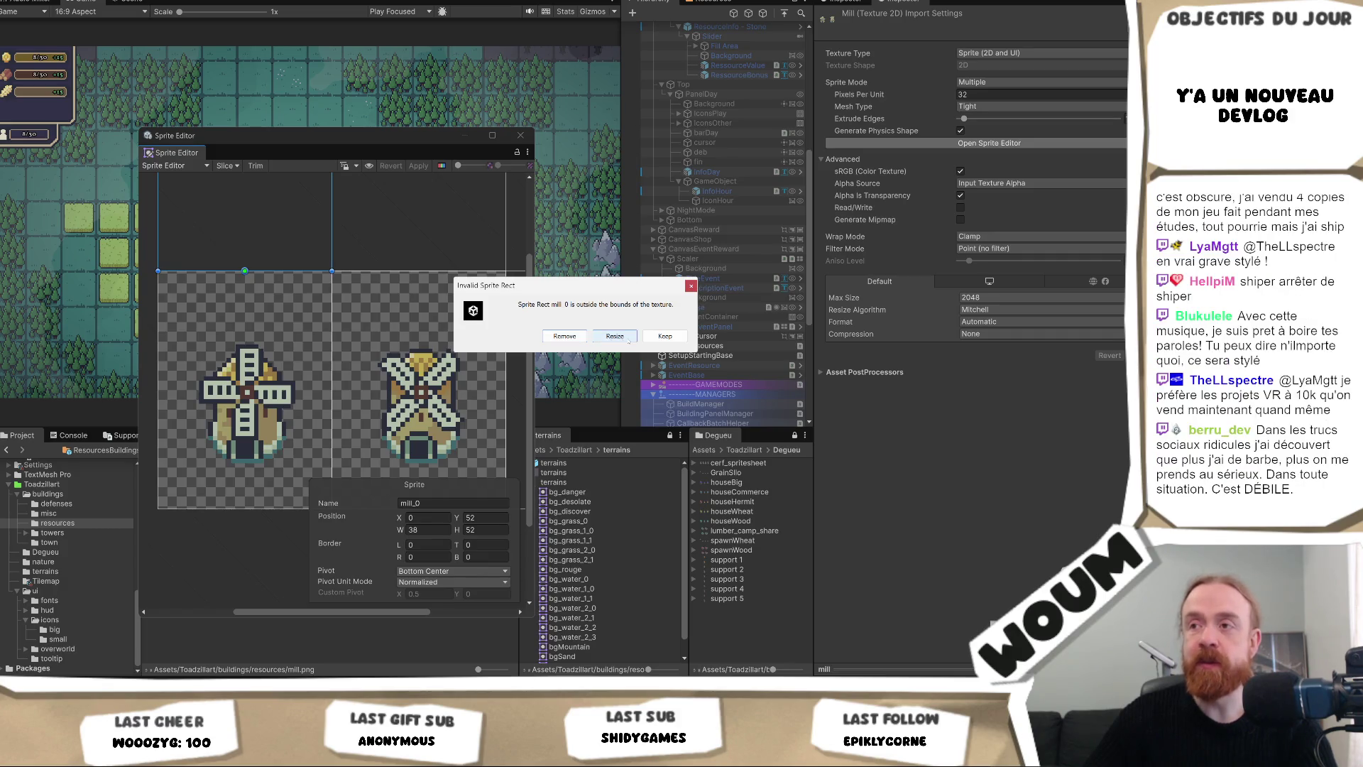
{"action": "left_click", "coordinate": [564, 336]}
{"action": "left_click", "coordinate": [564, 336]}
{"action": "left_click", "coordinate": [565, 336]}
{"action": "left_click", "coordinate": [564, 336]}
{"action": "left_click", "coordinate": [564, 336]}
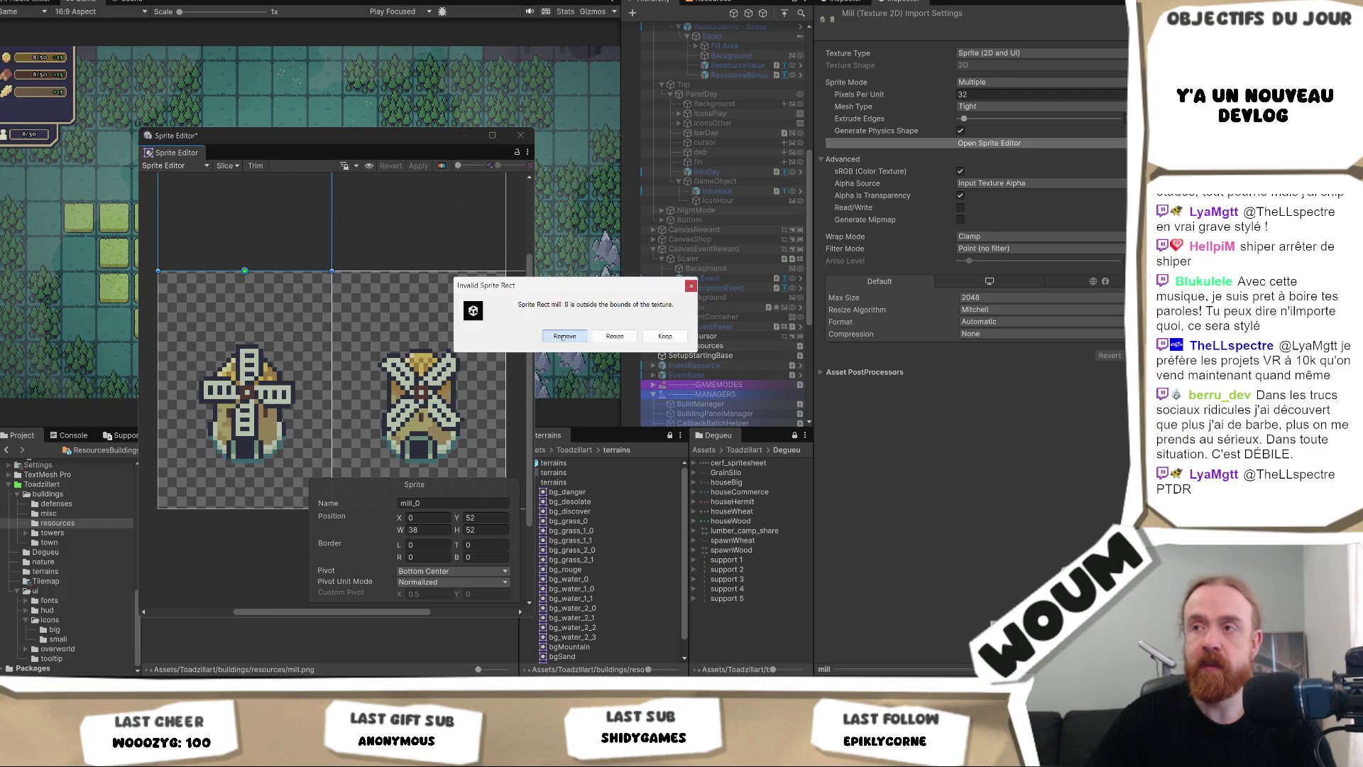
{"action": "left_click", "coordinate": [565, 336]}
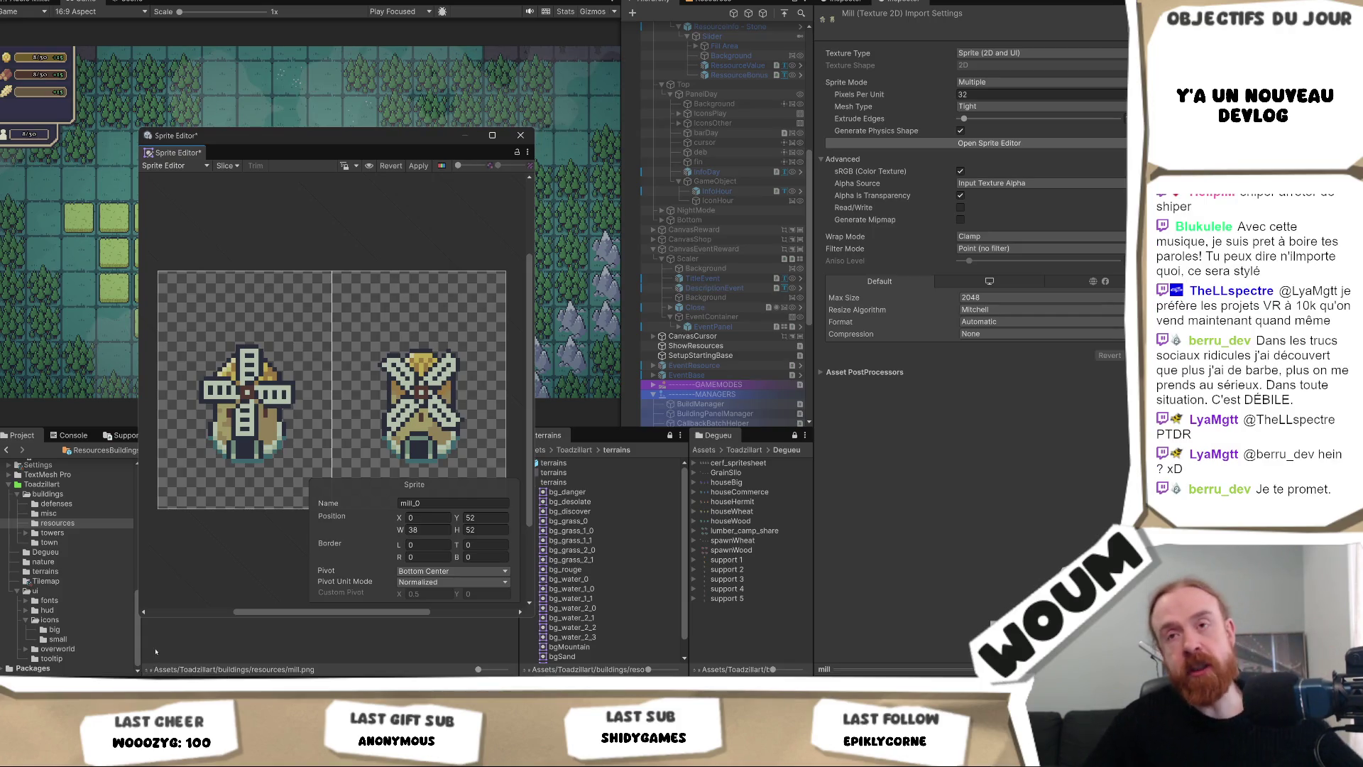
Slice the mill sheet into sprites and select the left windmill.
{"action": "left_click", "coordinate": [230, 168]}
{"action": "left_click", "coordinate": [498, 244]}
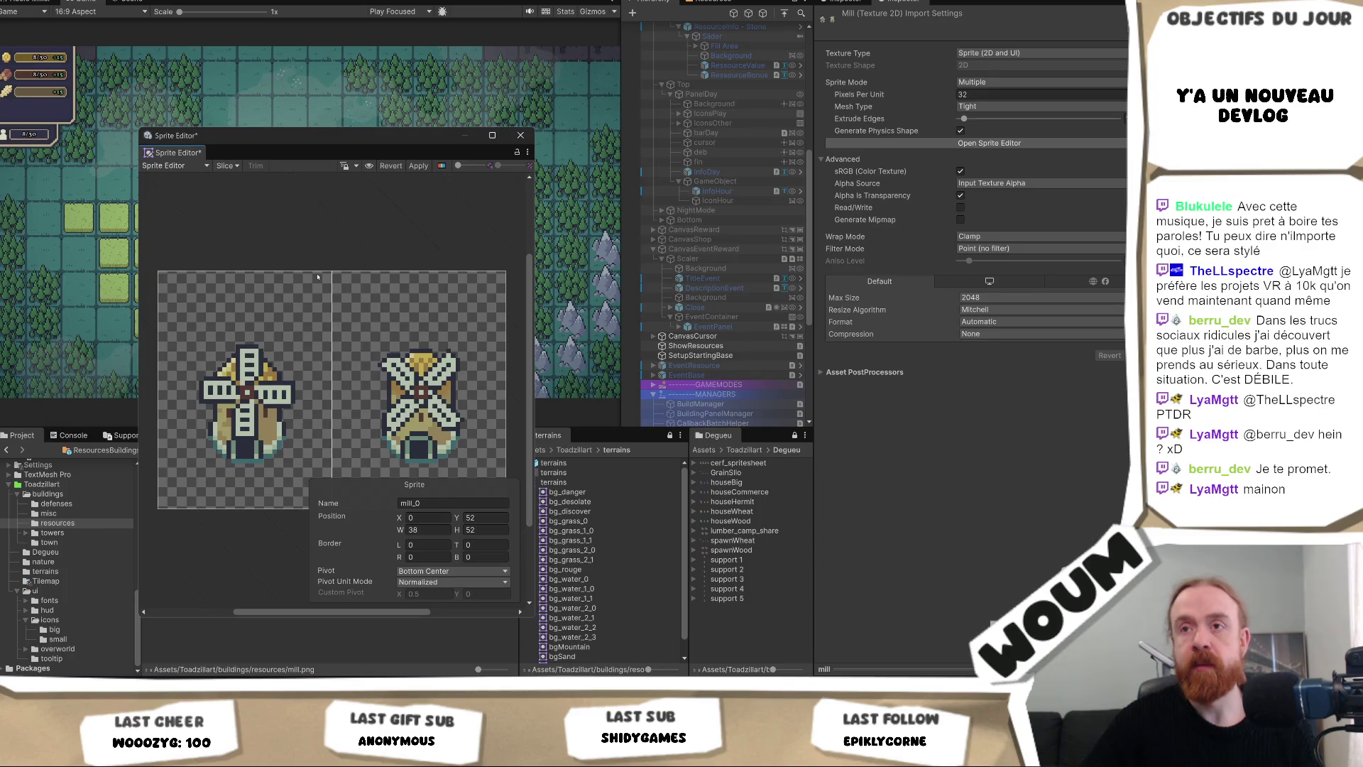
{"action": "left_click", "coordinate": [323, 384]}
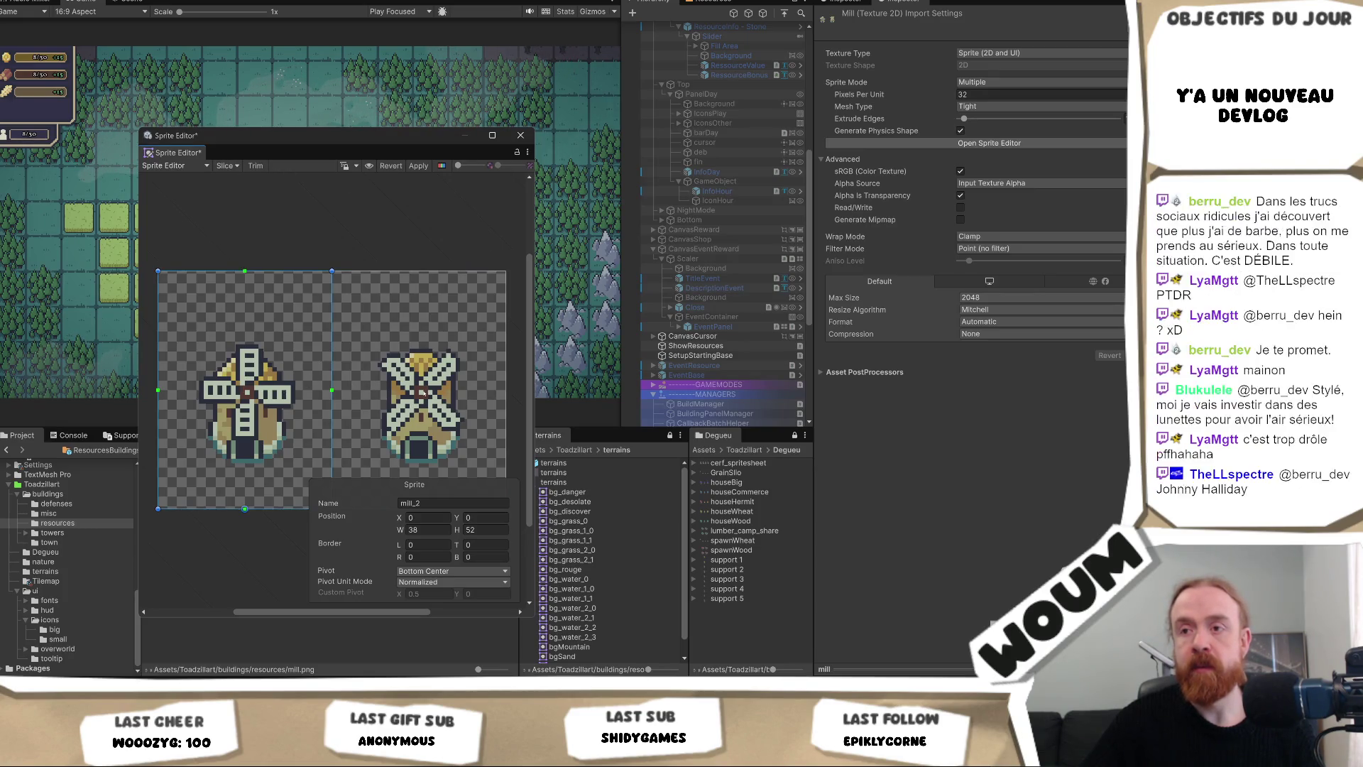
Rename the two windmill sprites to mill_0 and mill_1 and apply.
{"action": "left_click", "coordinate": [424, 503]}
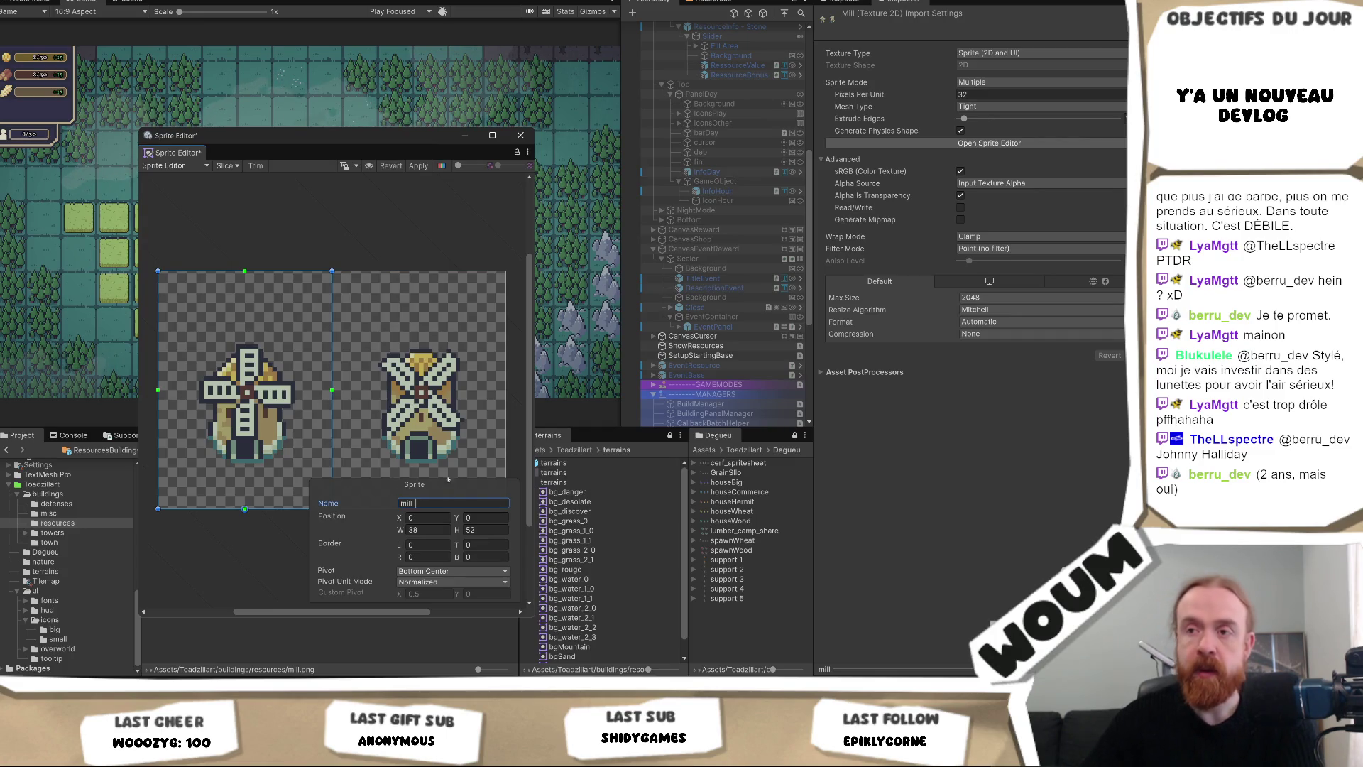
{"action": "type", "text": "D"}
{"action": "key", "text": "Tab"}
{"action": "left_click", "coordinate": [442, 501]}
{"action": "key", "text": "BackSpace"}
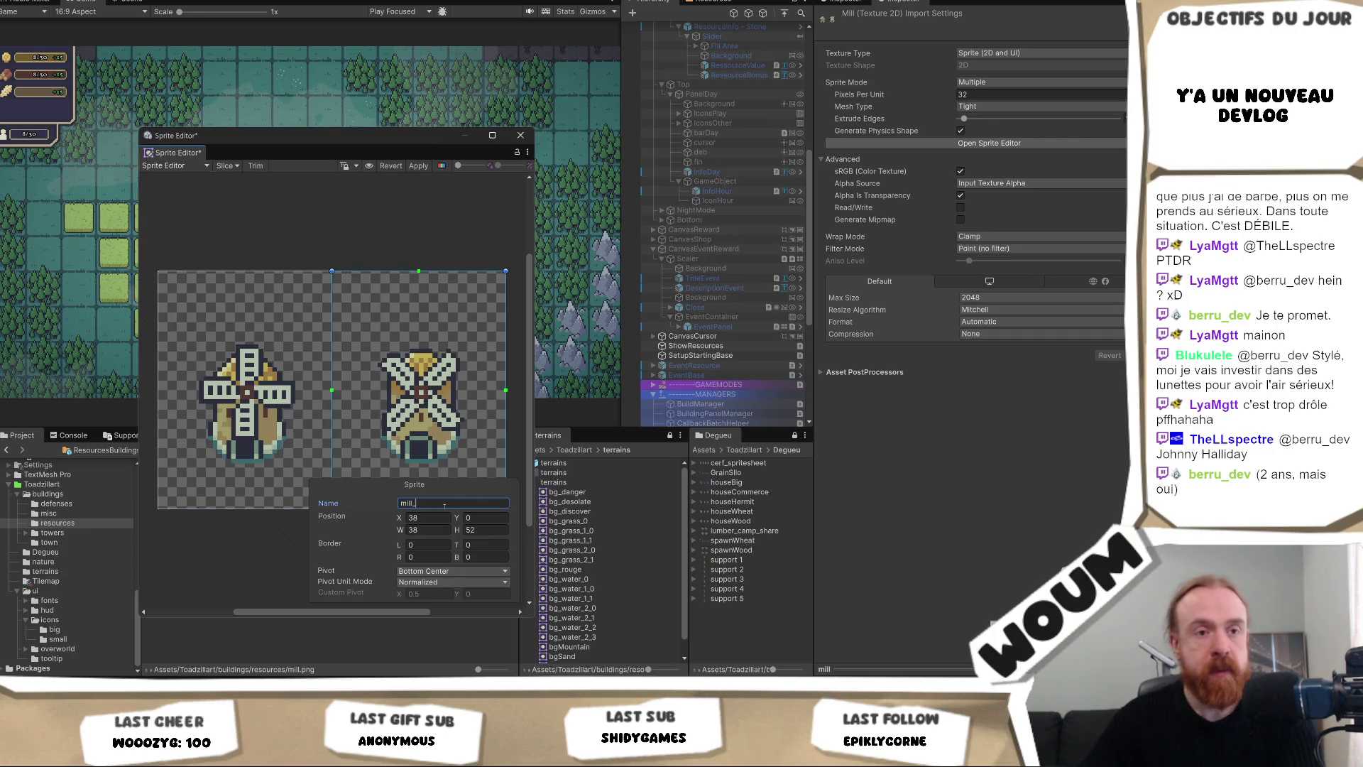
{"action": "left_click", "coordinate": [204, 457]}
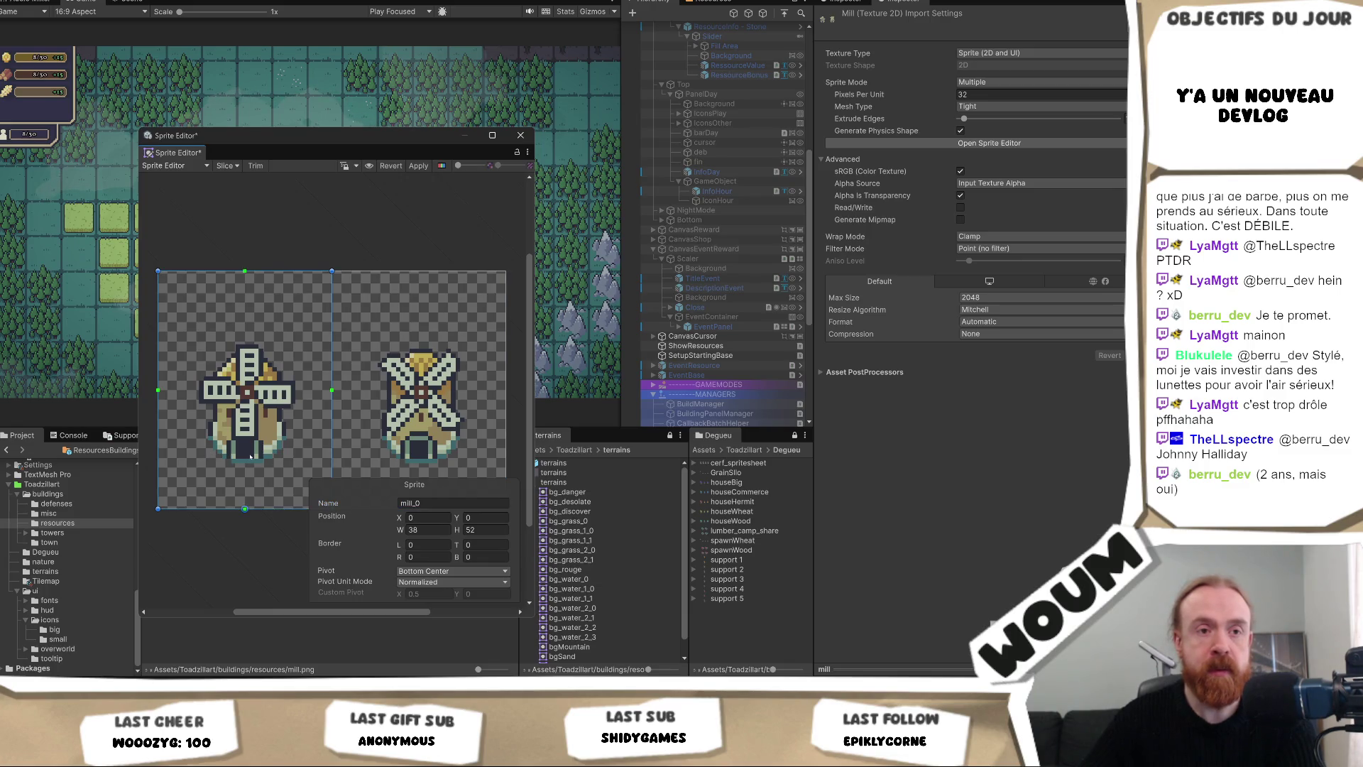
{"action": "left_click", "coordinate": [341, 433]}
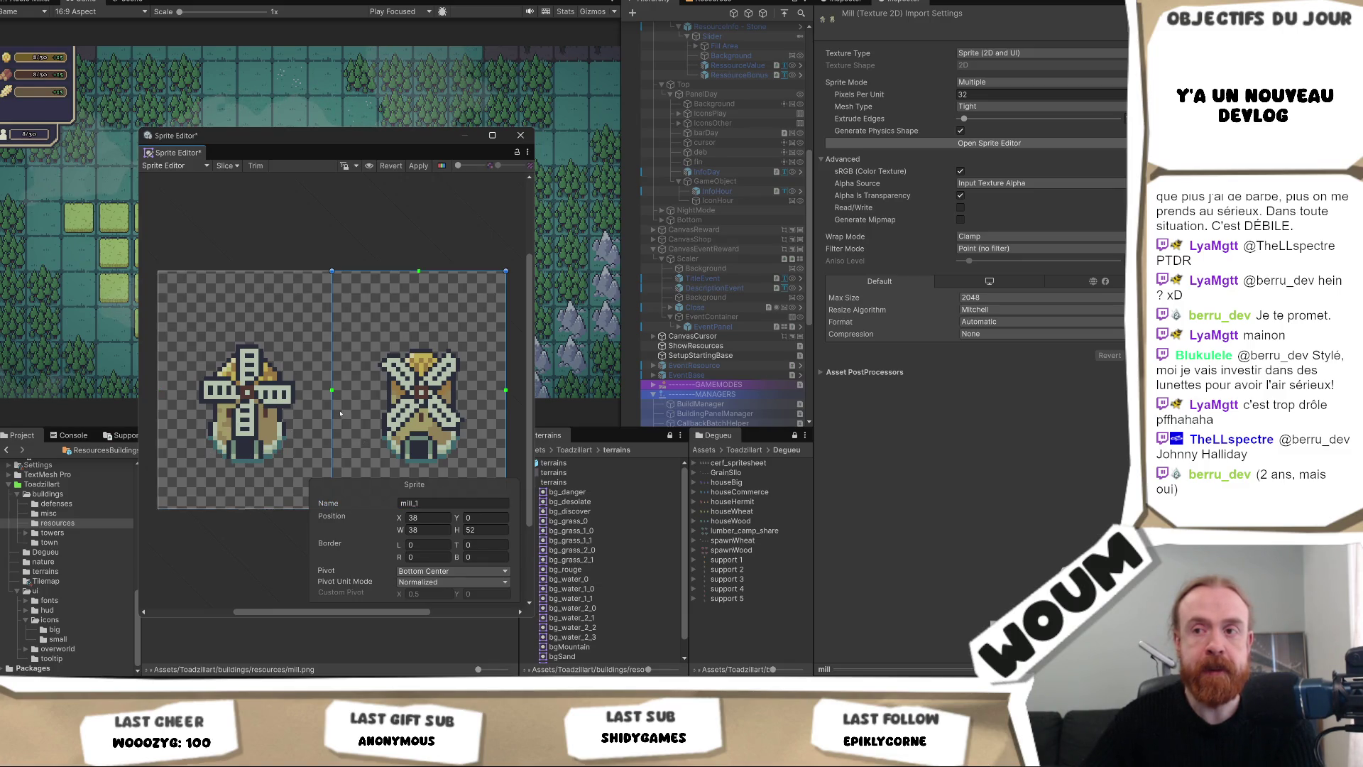
{"action": "left_click", "coordinate": [418, 165]}
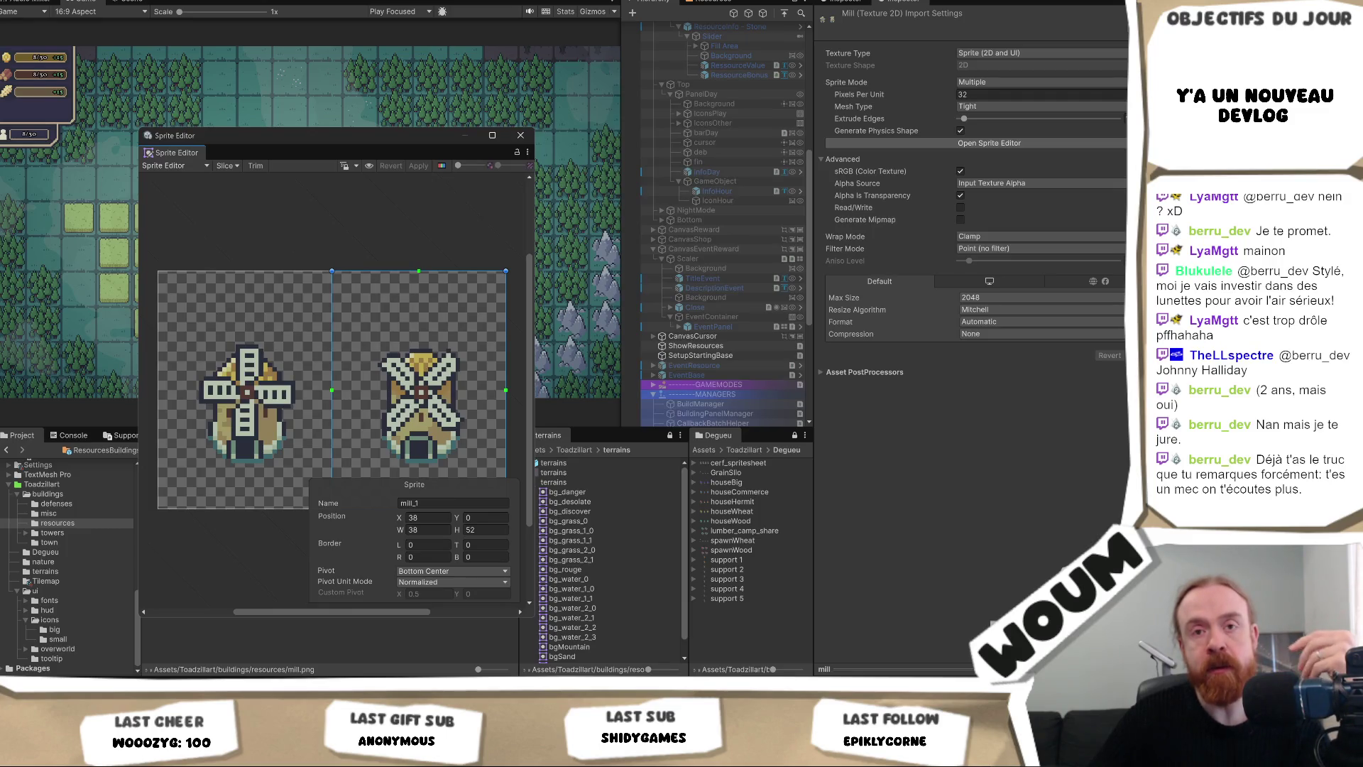
Recheck both mill sprites' settings, apply again, and close the Sprite Editor.
{"action": "left_click", "coordinate": [383, 370]}
{"action": "left_click", "coordinate": [319, 362]}
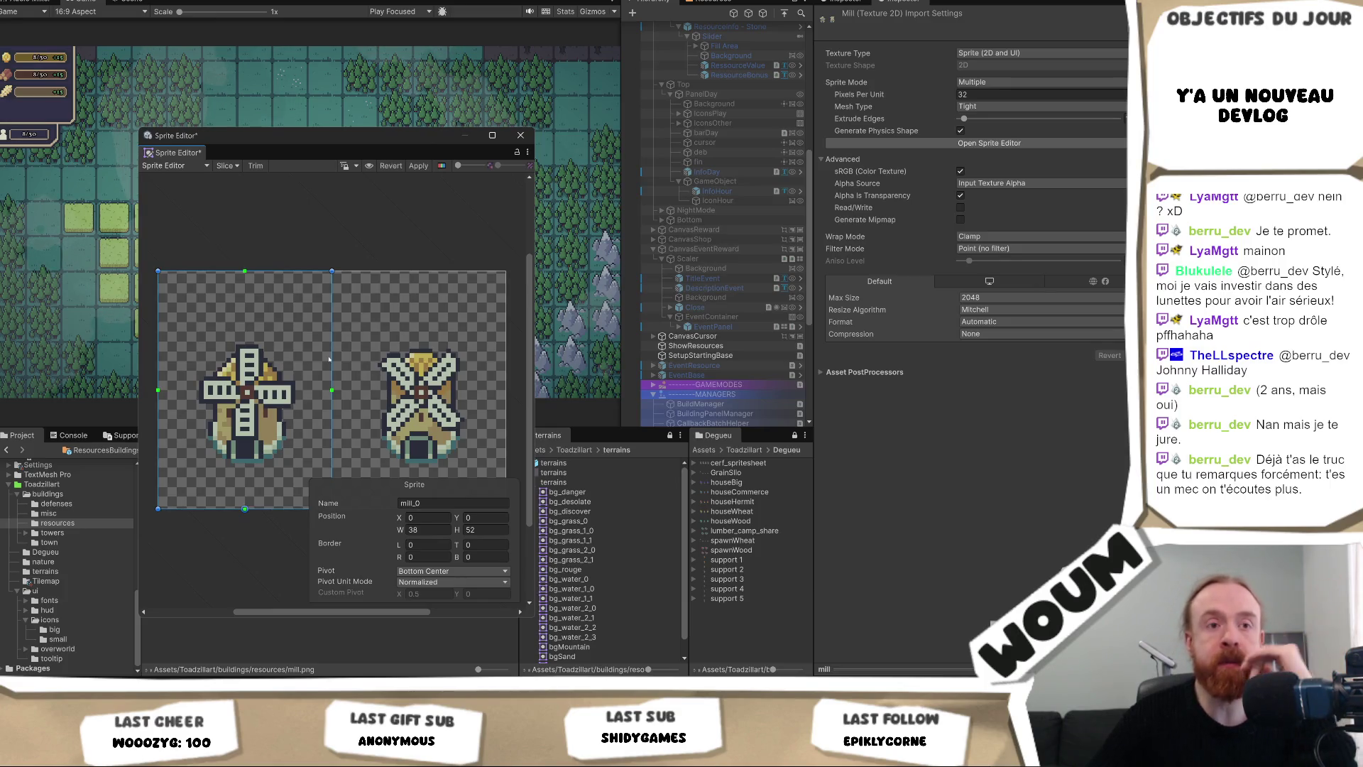
{"action": "left_click", "coordinate": [356, 361]}
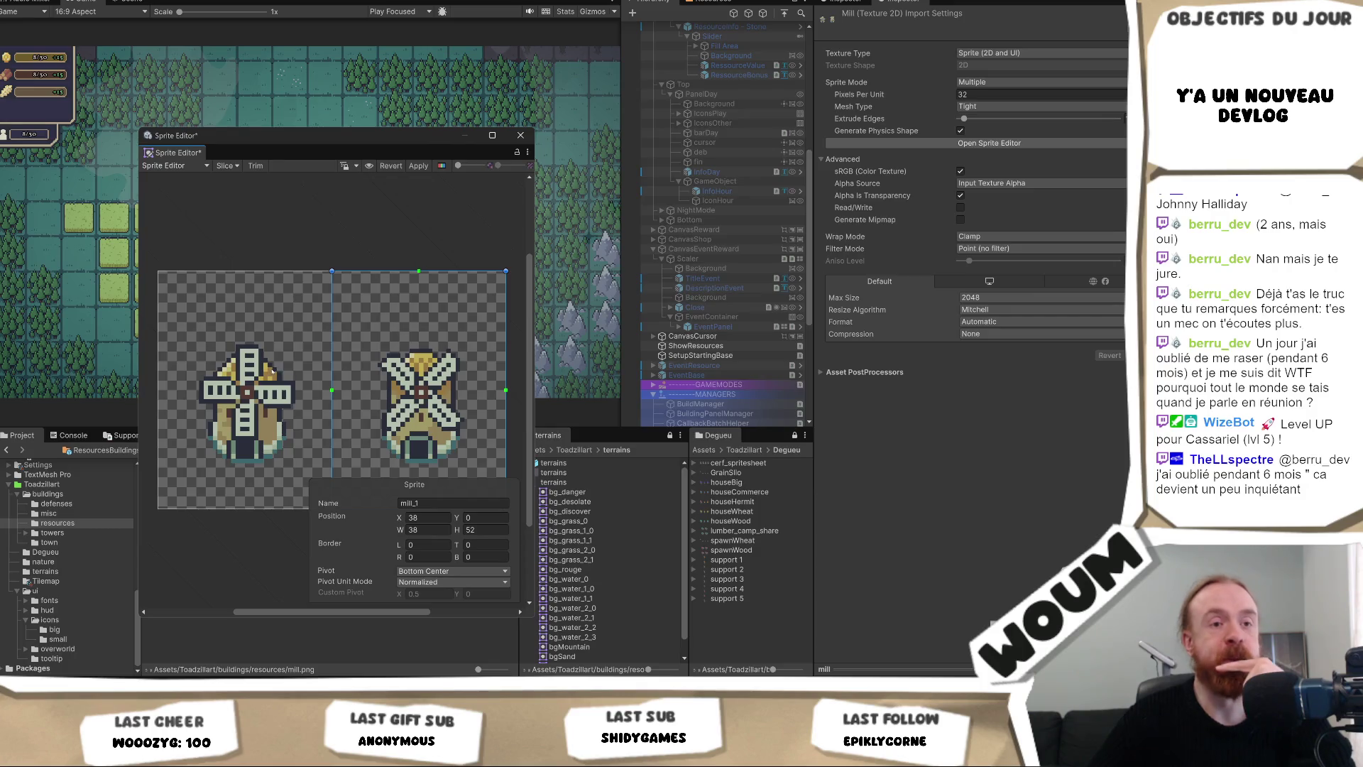
{"action": "left_click", "coordinate": [323, 332]}
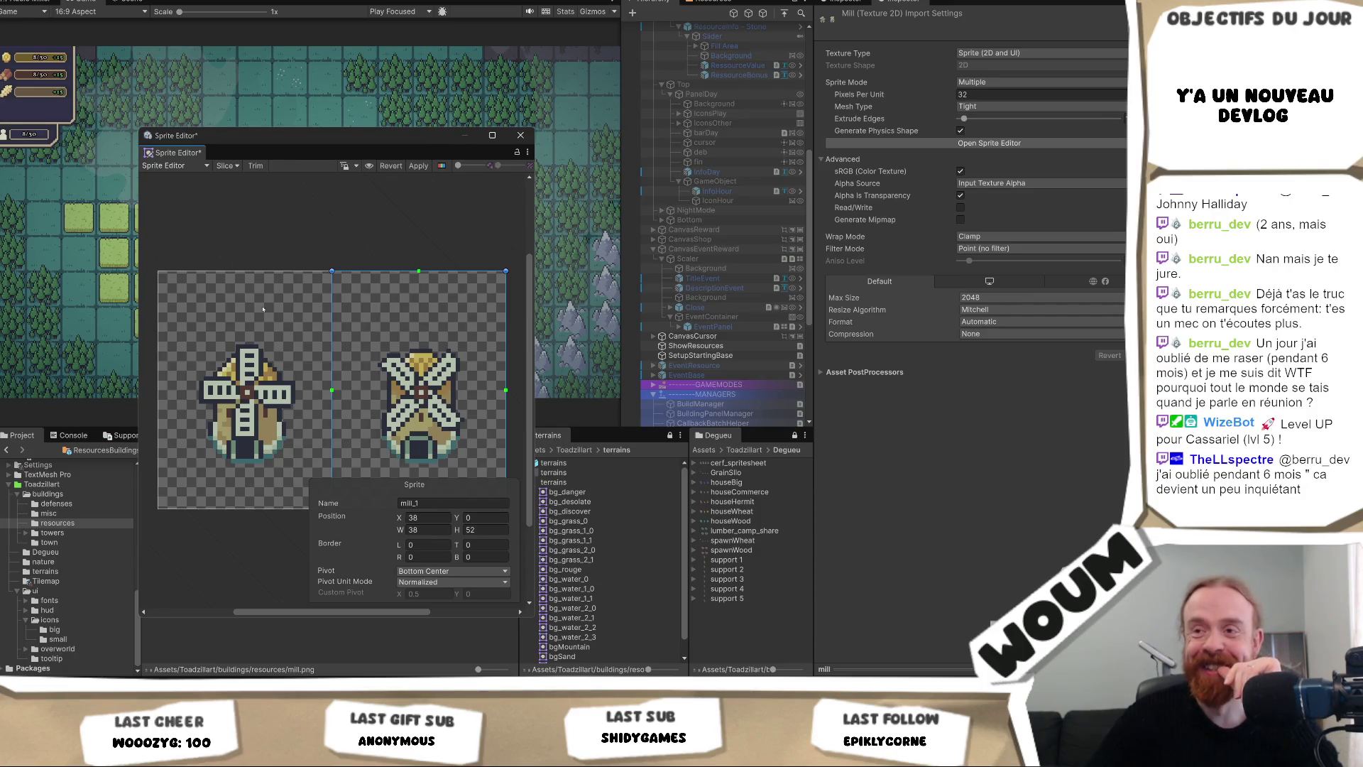
{"action": "left_click", "coordinate": [344, 333]}
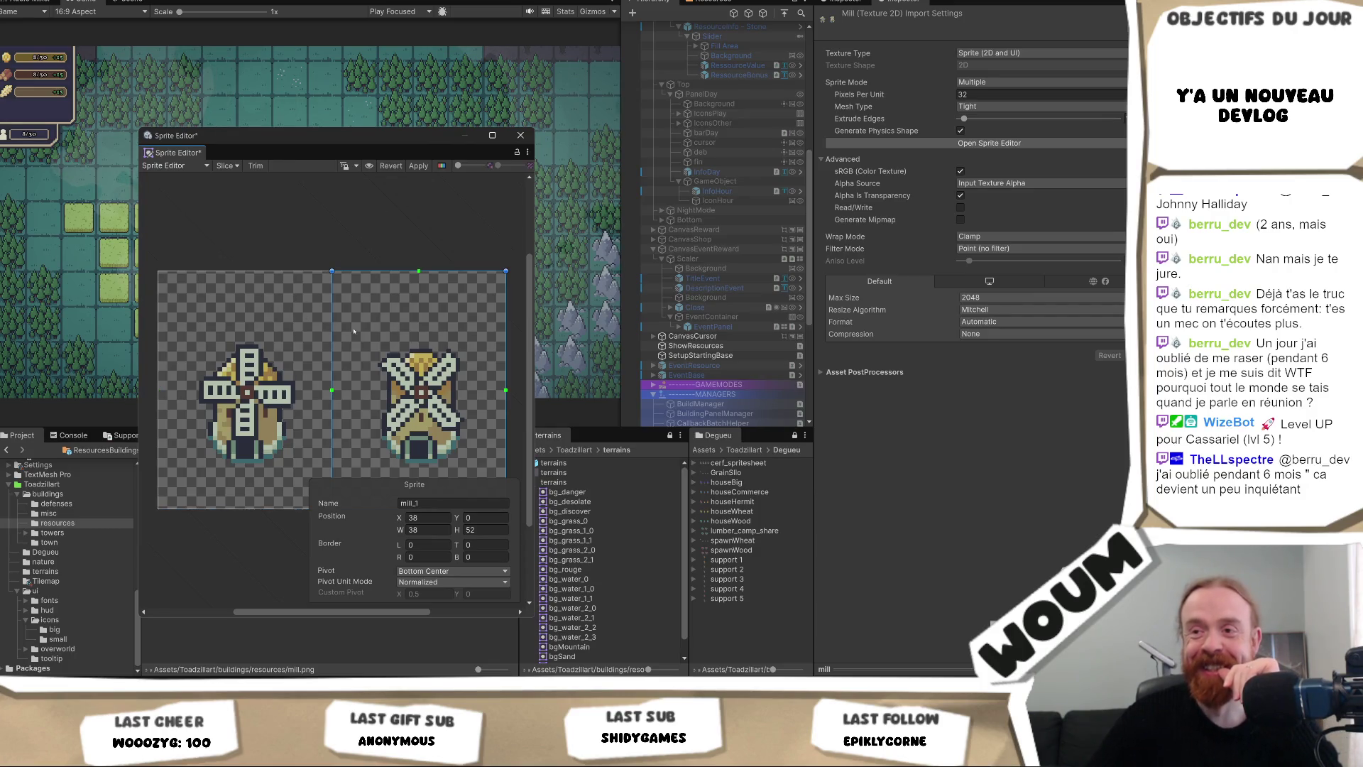
{"action": "left_click", "coordinate": [419, 165]}
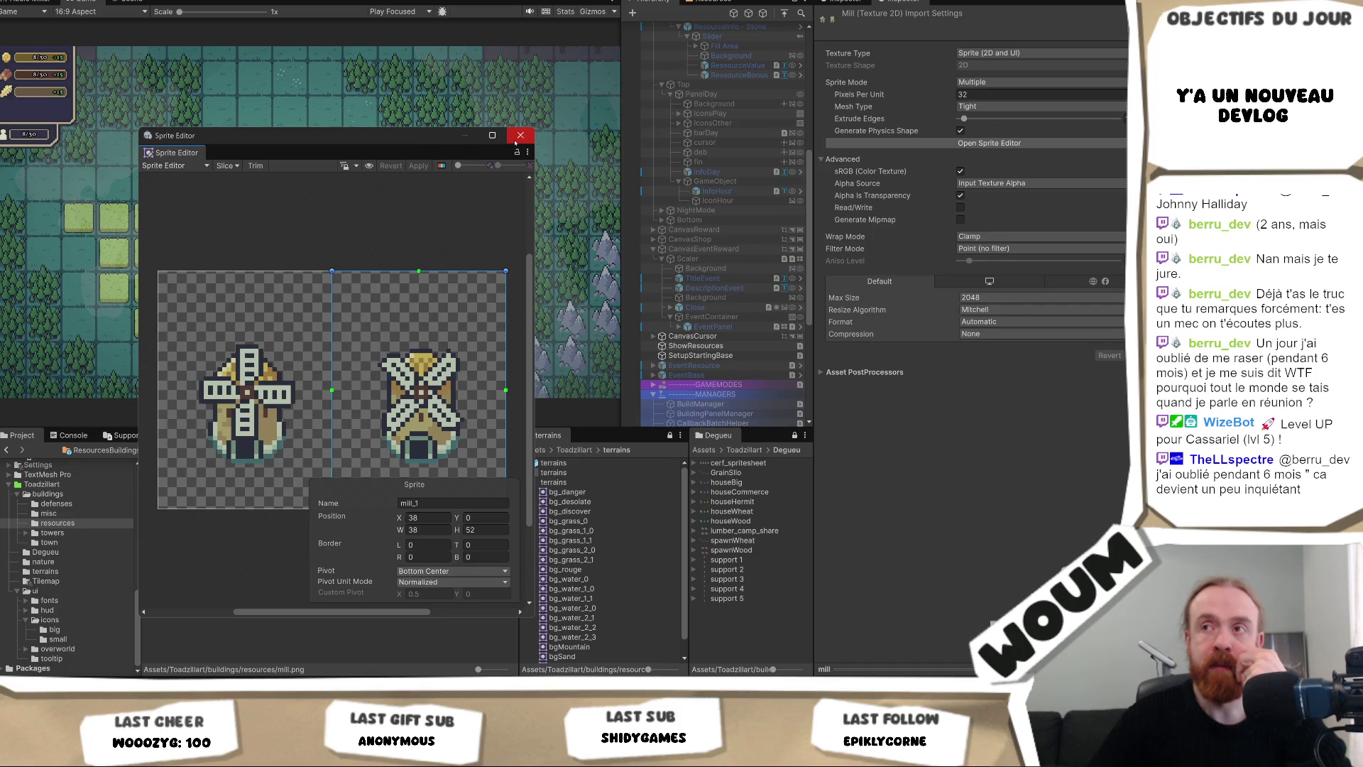
{"action": "left_click", "coordinate": [517, 139]}
Open the quarry texture in the Sprite Editor, remove the invalid rect, and slice it.
{"action": "left_click", "coordinate": [387, 513]}
{"action": "left_click", "coordinate": [989, 143]}
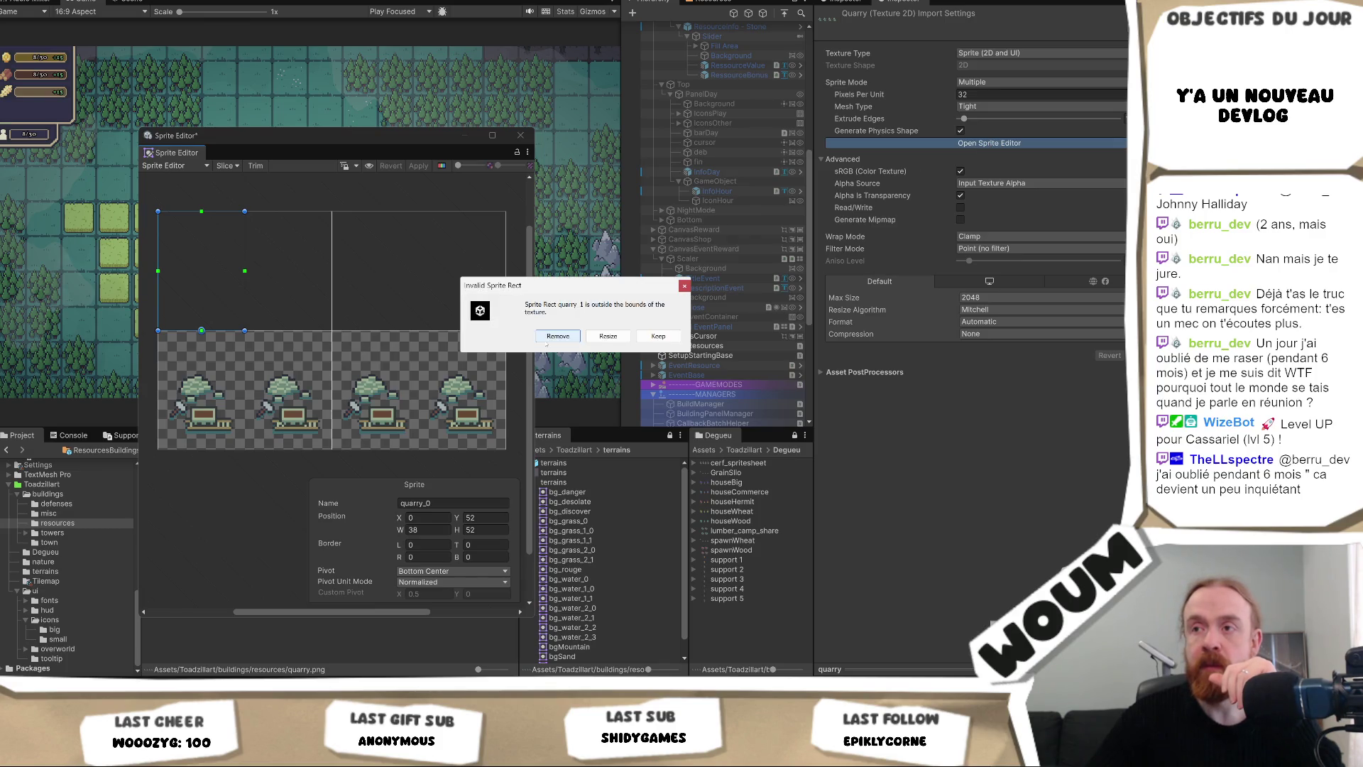
{"action": "left_click", "coordinate": [554, 336]}
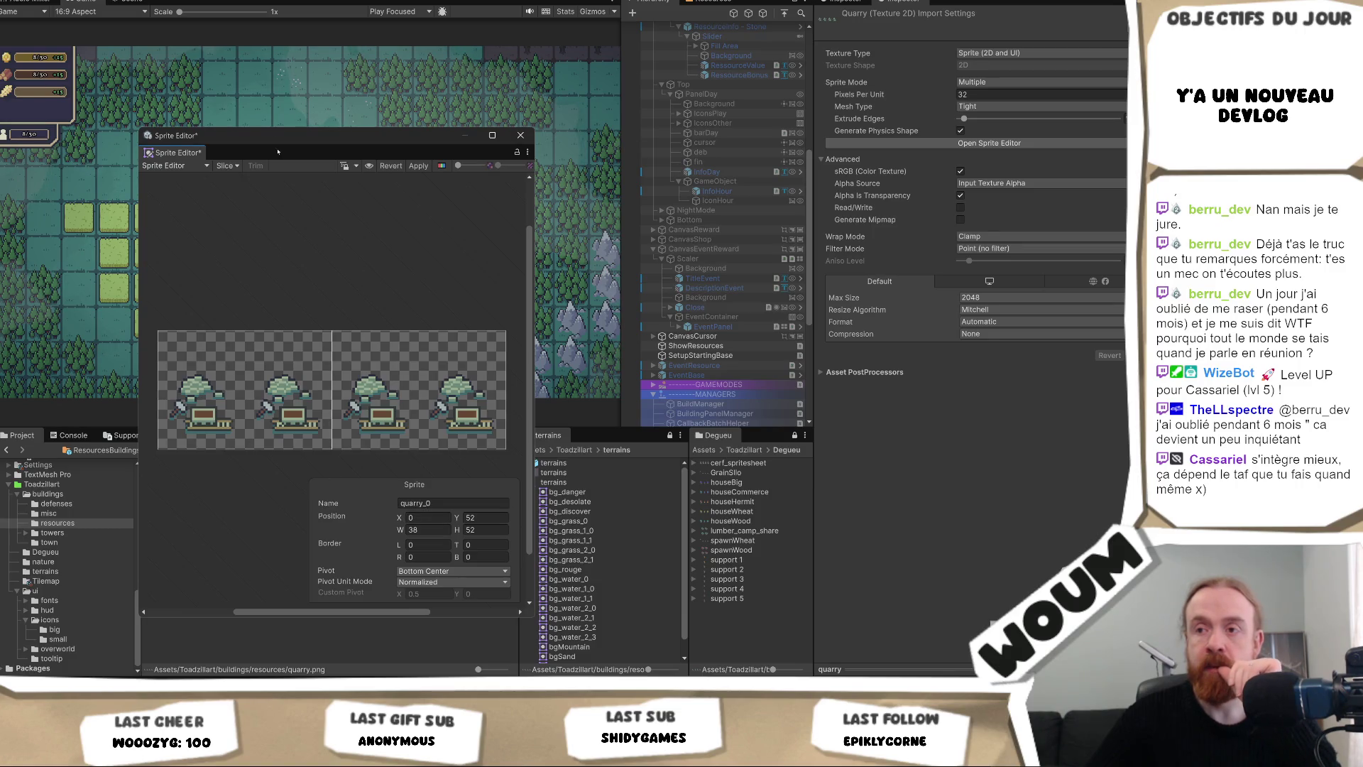
{"action": "left_click", "coordinate": [226, 165]}
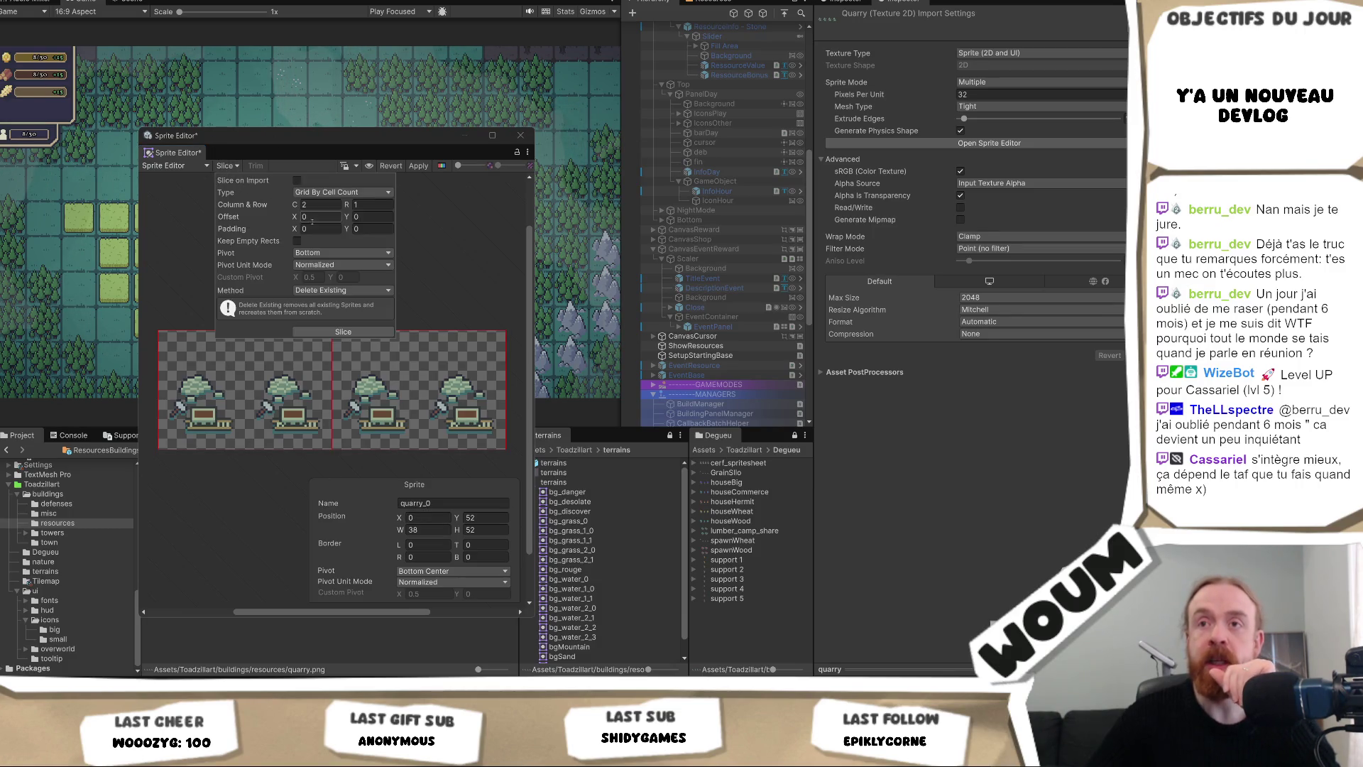
{"action": "left_click", "coordinate": [178, 416]}
Rename the first two quarry sprites to quarry_0 and quarry_1.
{"action": "left_click", "coordinate": [304, 424]}
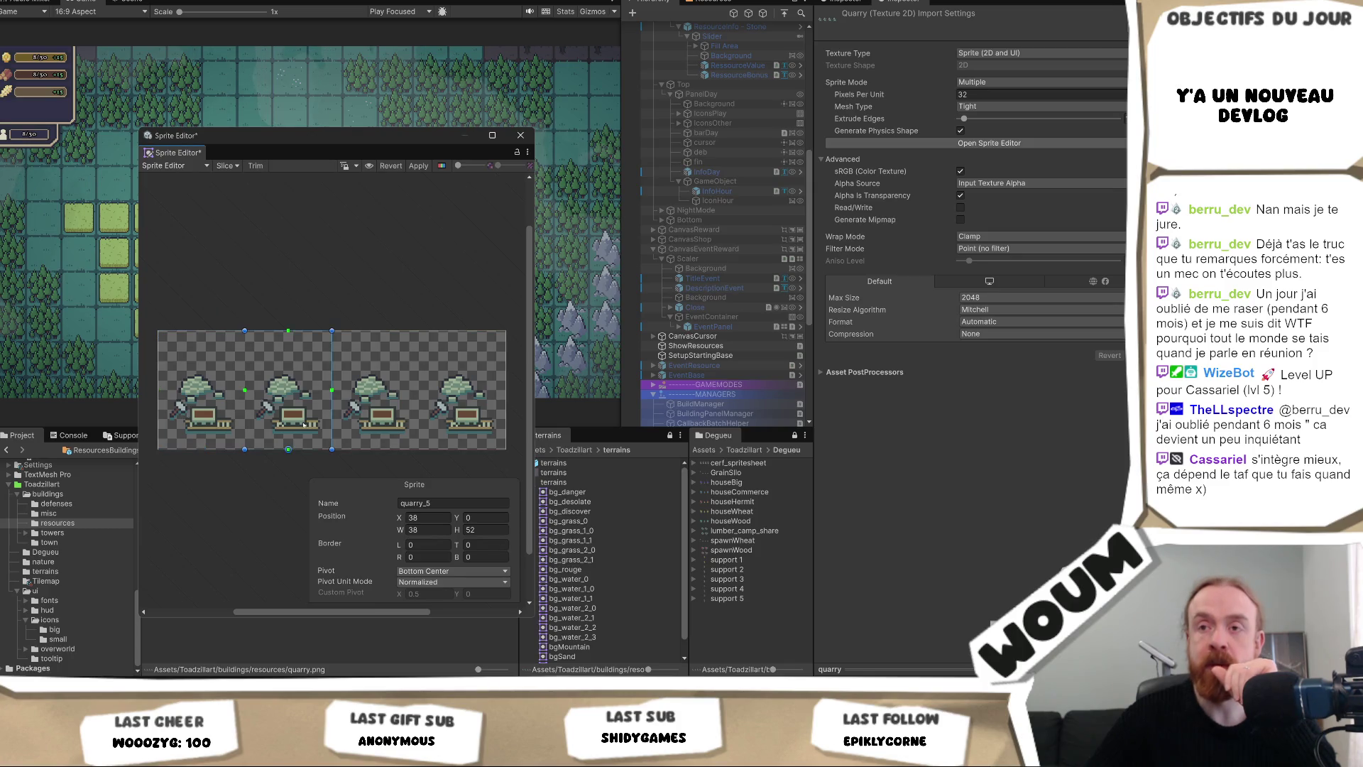
{"action": "left_click", "coordinate": [215, 420]}
{"action": "left_click", "coordinate": [443, 502]}
{"action": "double_click", "coordinate": [443, 502]}
{"action": "type", "text": "quarry_0"}
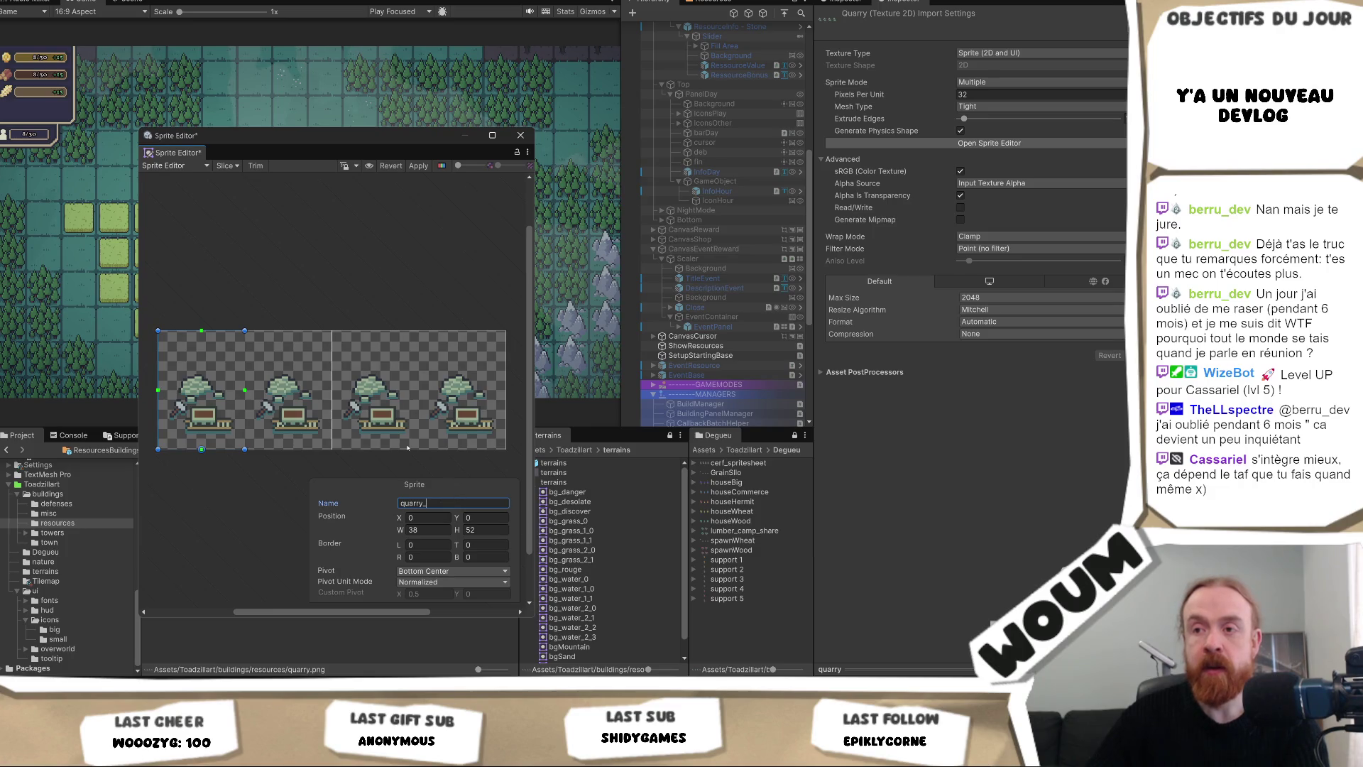
{"action": "left_click", "coordinate": [328, 424]}
{"action": "double_click", "coordinate": [453, 502]}
{"action": "type", "text": "quarry_"}
Rename the third and fourth quarry sprites to quarry_2 and quarry_3.
{"action": "left_click", "coordinate": [375, 419]}
{"action": "double_click", "coordinate": [461, 502]}
{"action": "type", "text": "quarry_"}
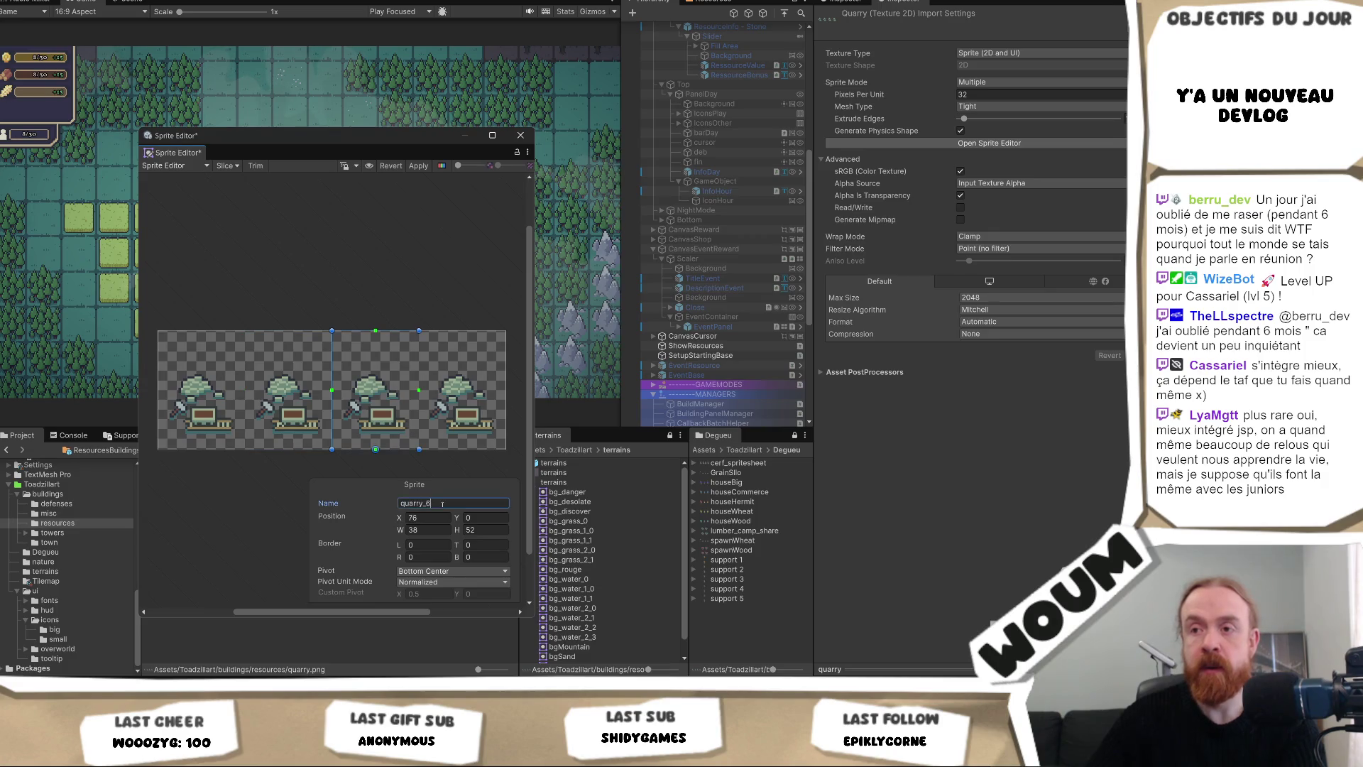
{"action": "left_click", "coordinate": [463, 422]}
{"action": "double_click", "coordinate": [444, 503]}
{"action": "type", "text": "quarry_73"}
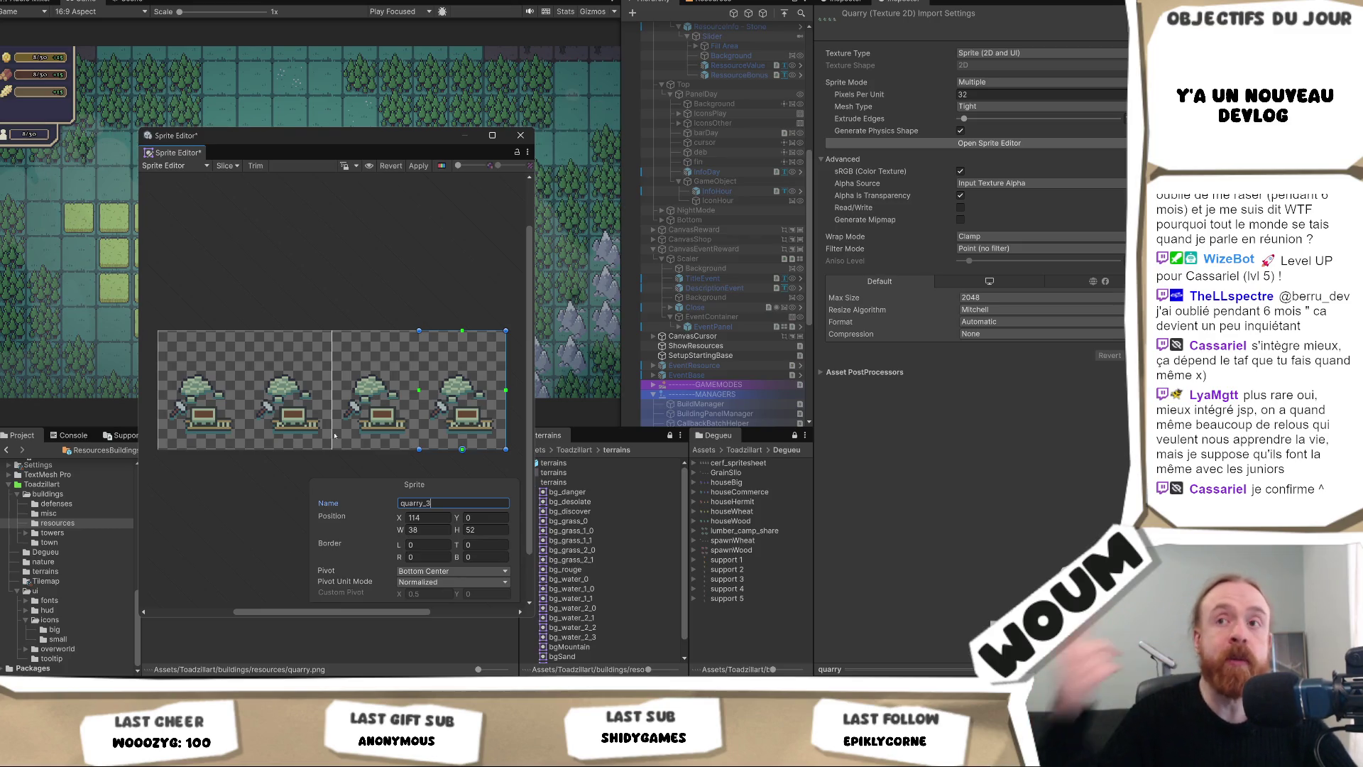
Apply the quarry slices, close the Sprite Editor, and select statue_death.
{"action": "left_click", "coordinate": [419, 166]}
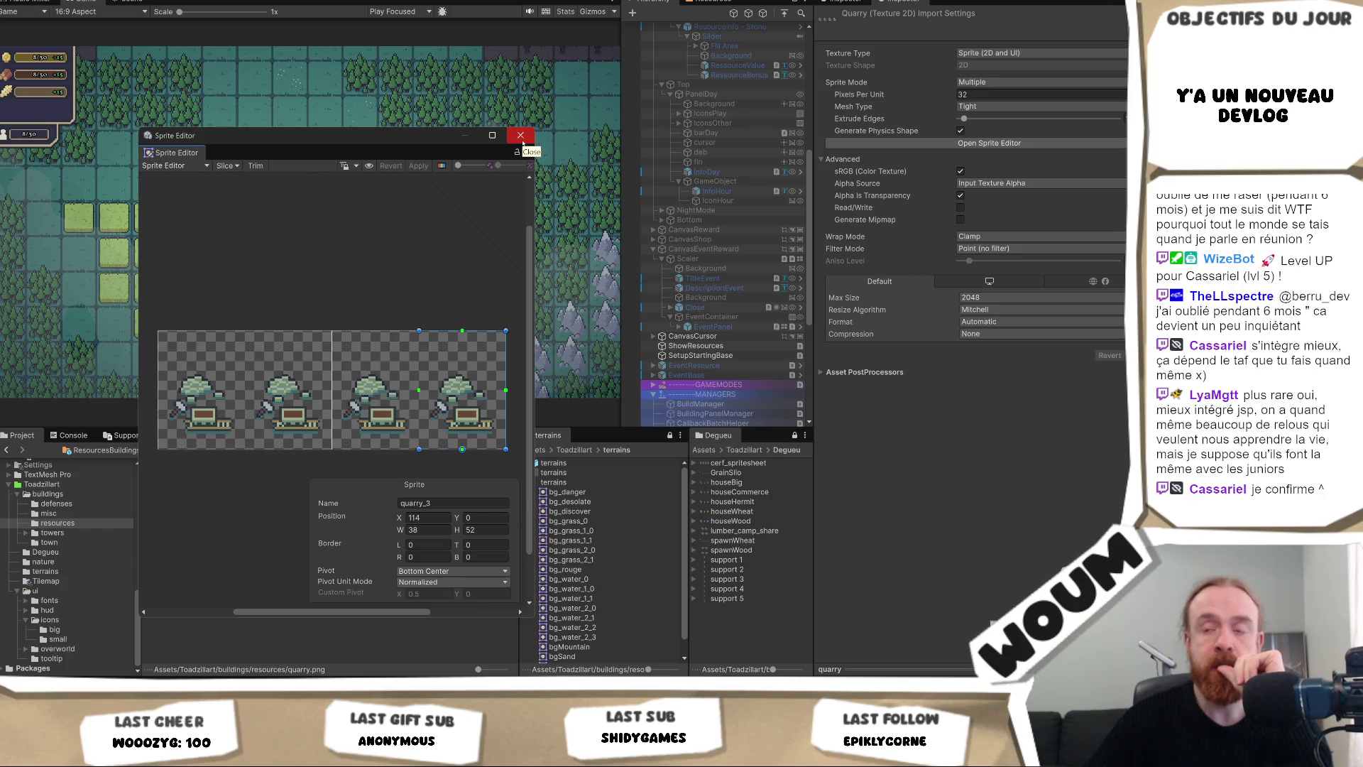
{"action": "left_click", "coordinate": [520, 136]}
{"action": "left_click", "coordinate": [232, 536]}
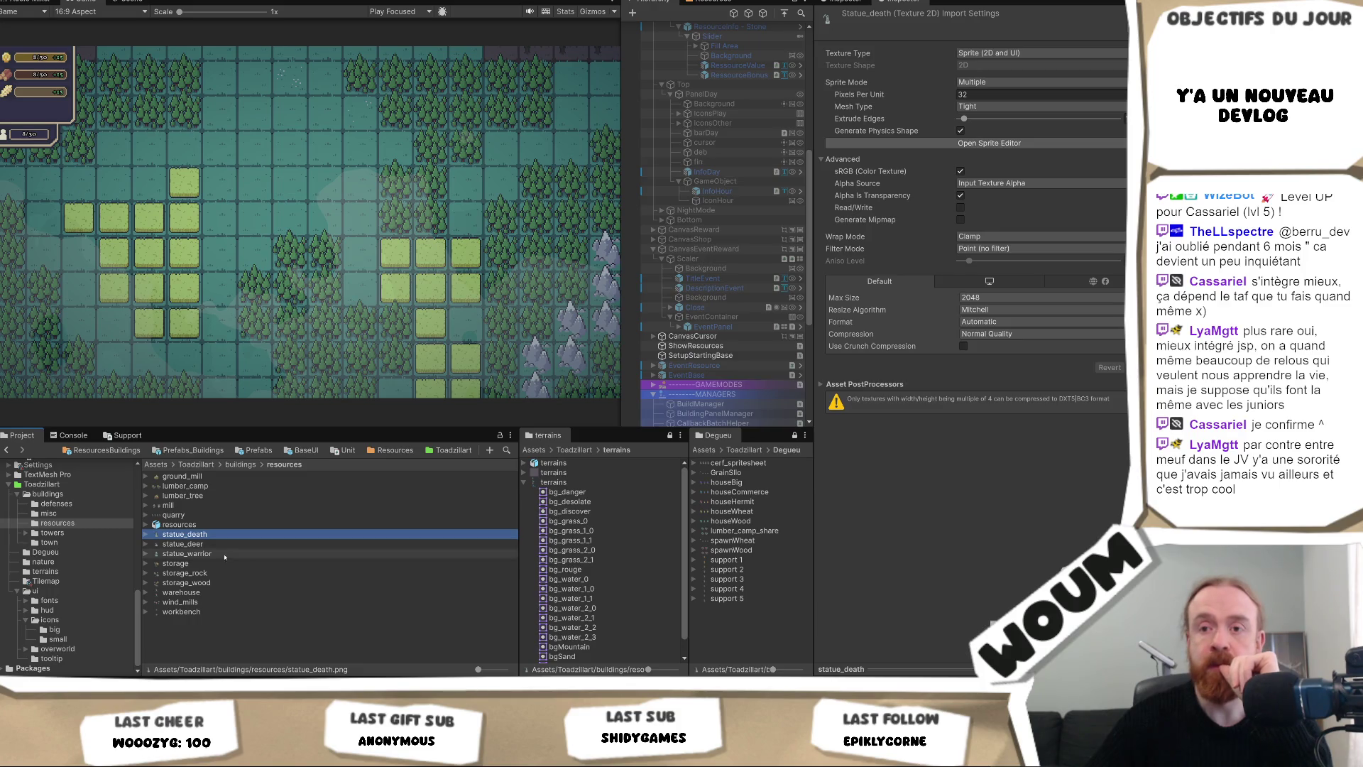
Open the storage texture's slices in the Sprite Editor and choose Single sprite mode.
{"action": "left_click", "coordinate": [223, 563]}
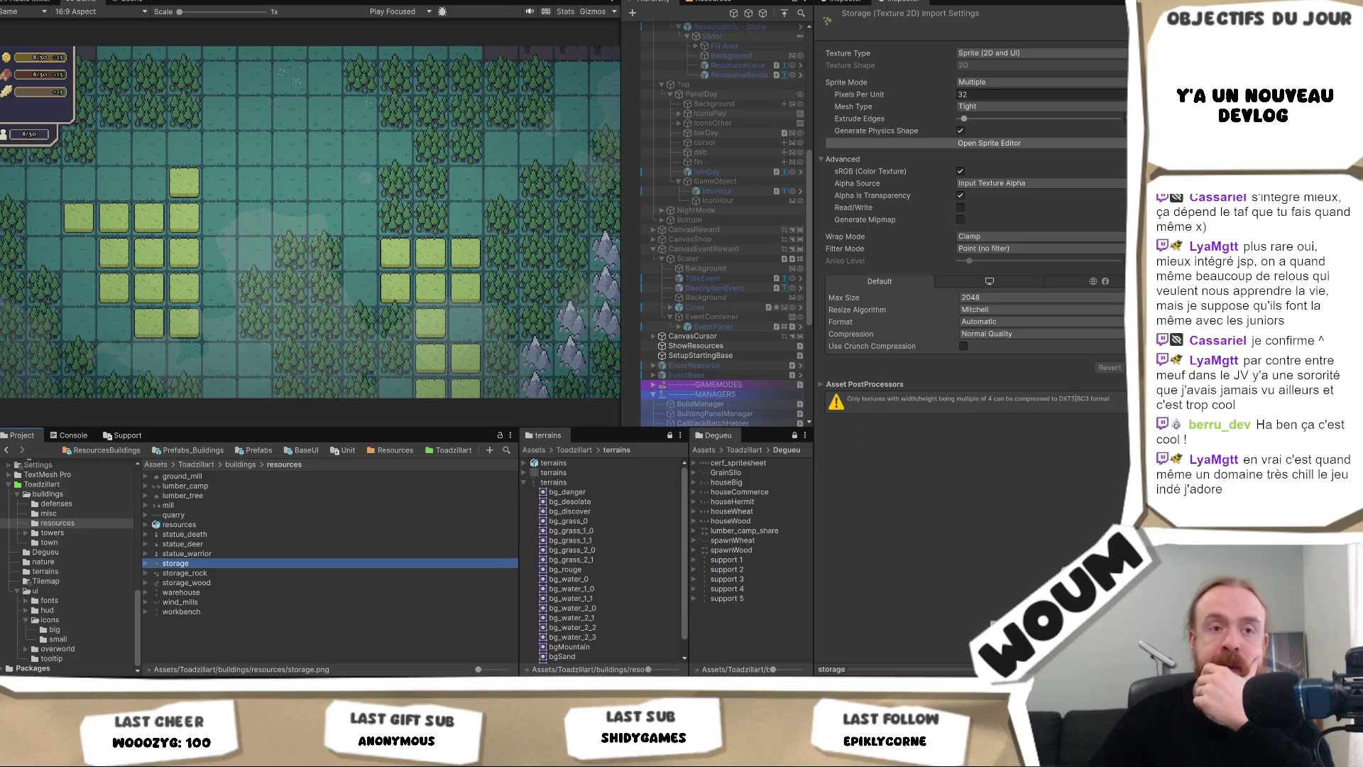
{"action": "left_click", "coordinate": [1067, 142]}
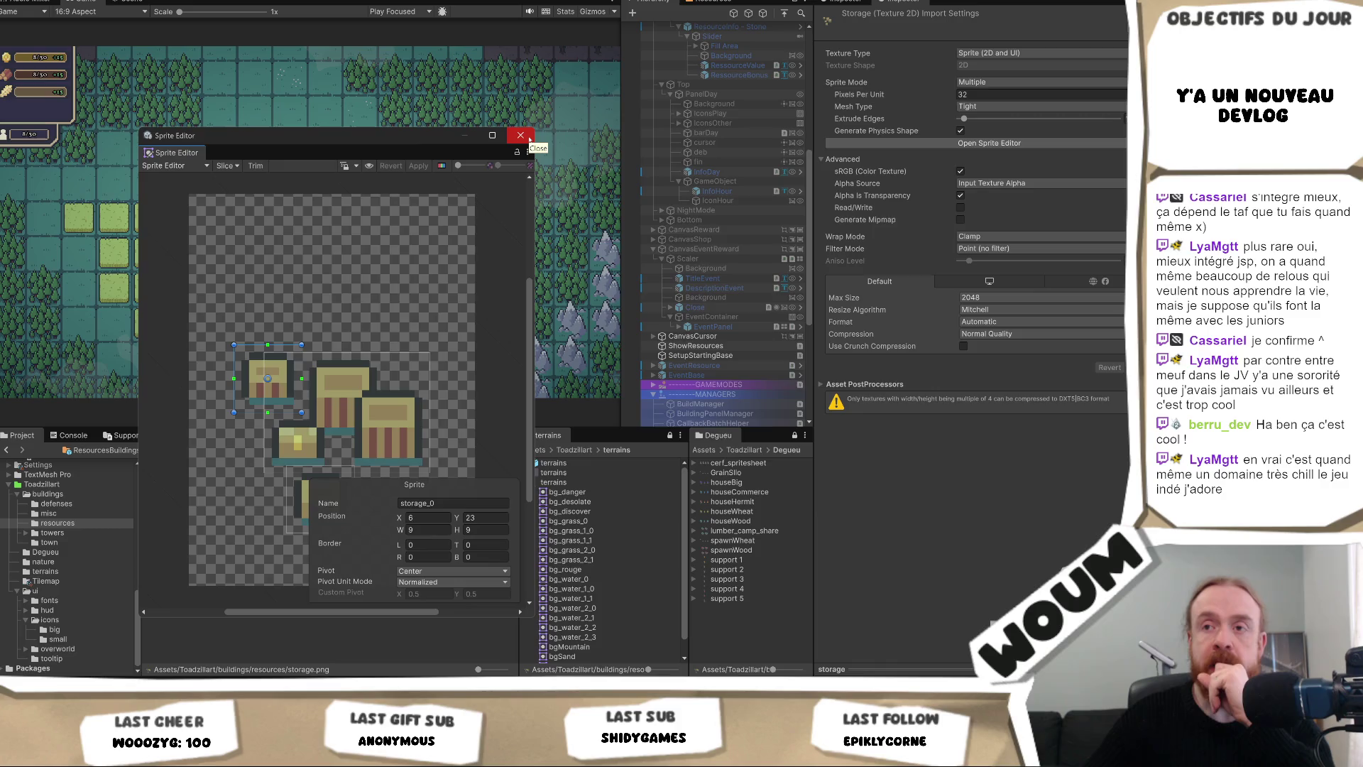
{"action": "left_click", "coordinate": [521, 135]}
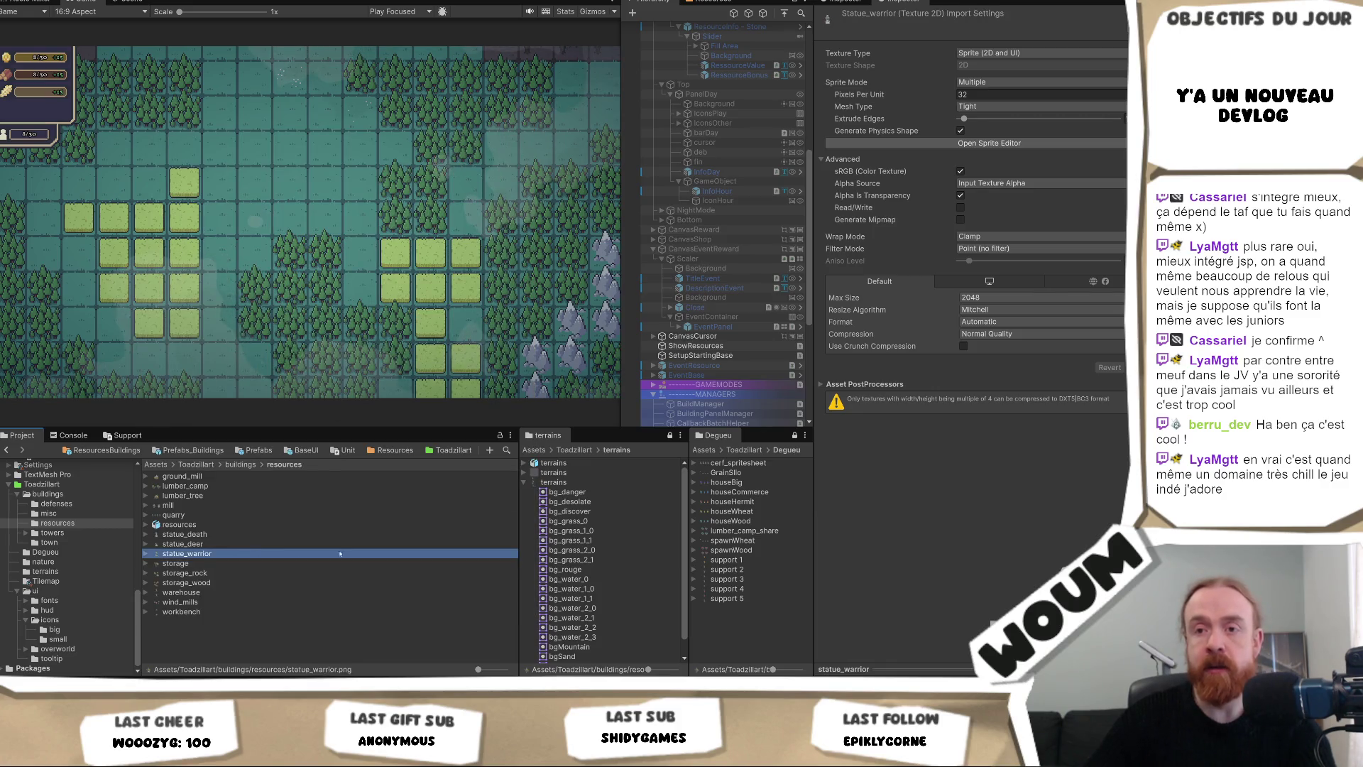
{"action": "left_click", "coordinate": [239, 563]}
{"action": "left_click", "coordinate": [1061, 143]}
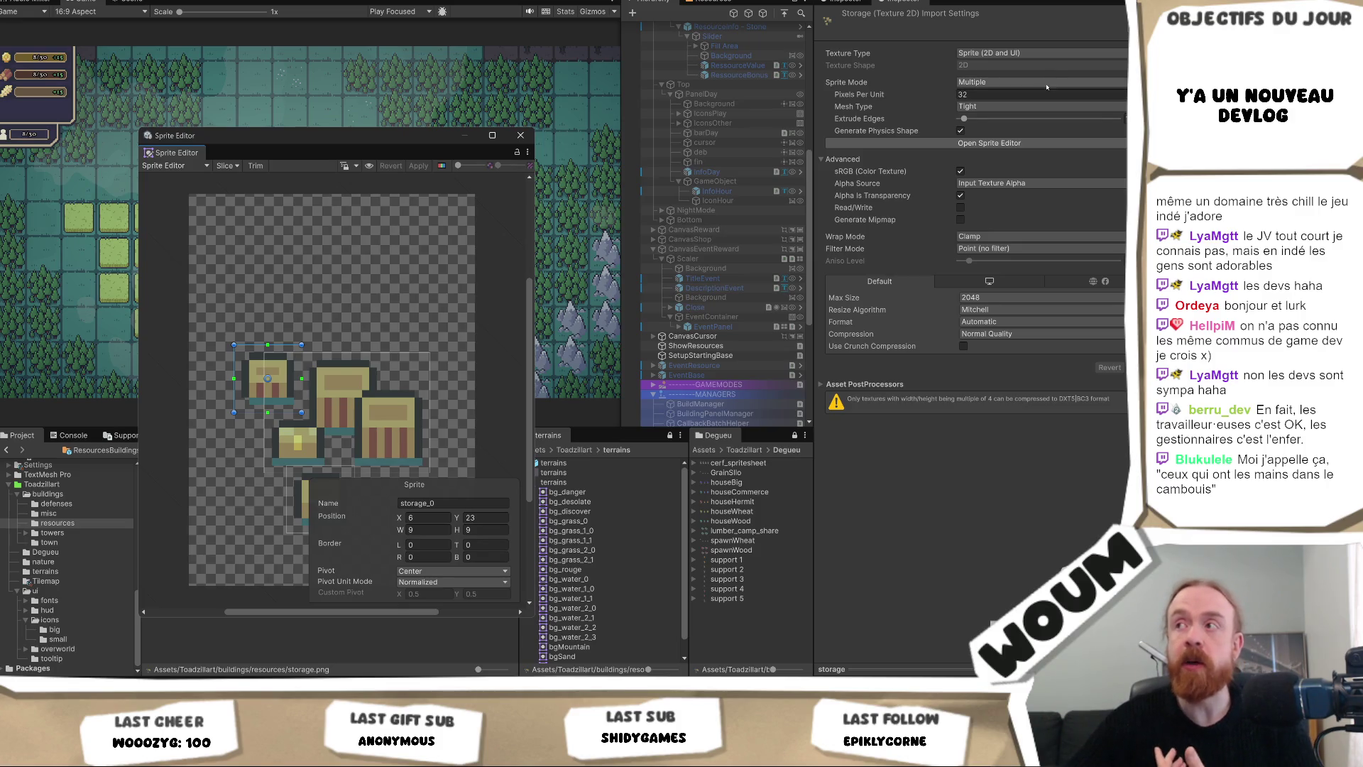
{"action": "left_click", "coordinate": [1046, 84]}
Apply Single sprite mode to storage and close the Sprite Editor.
{"action": "left_click", "coordinate": [994, 95]}
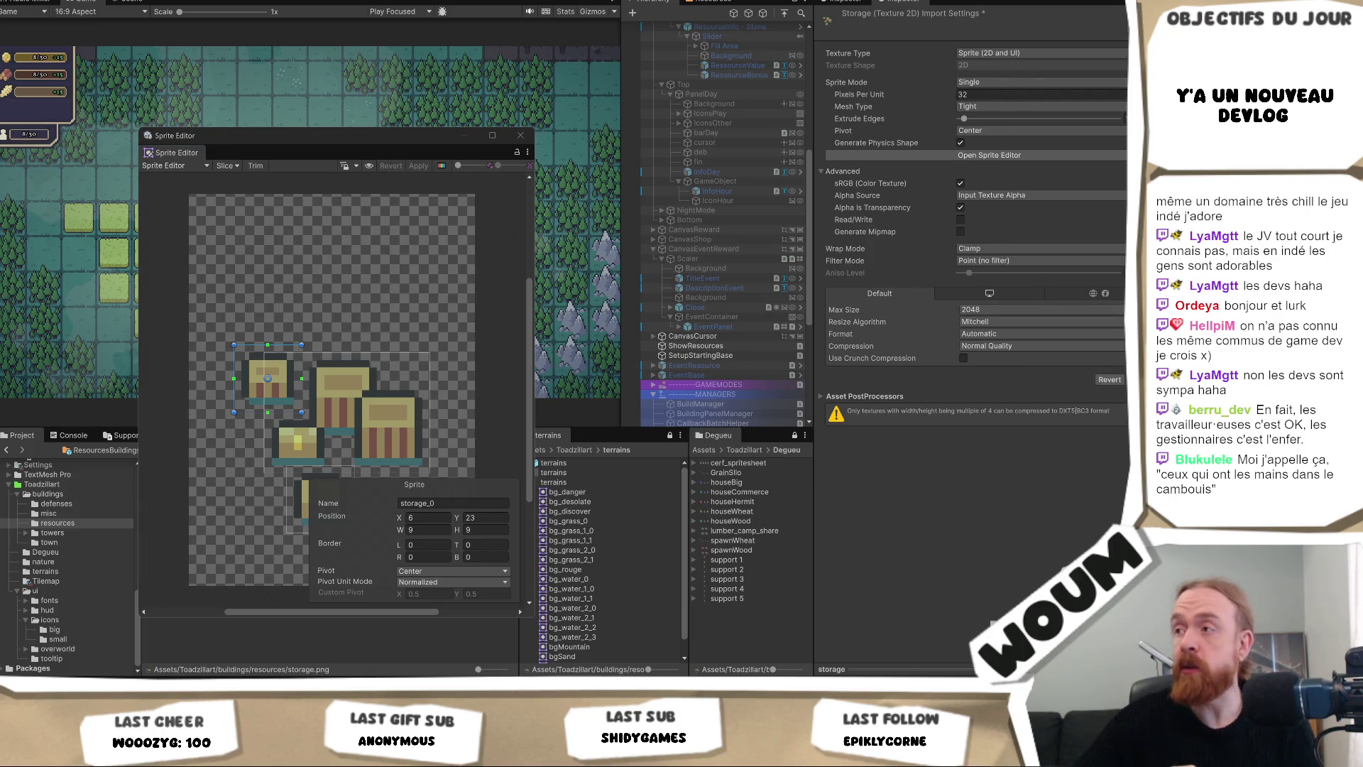
{"action": "left_click", "coordinate": [1143, 380]}
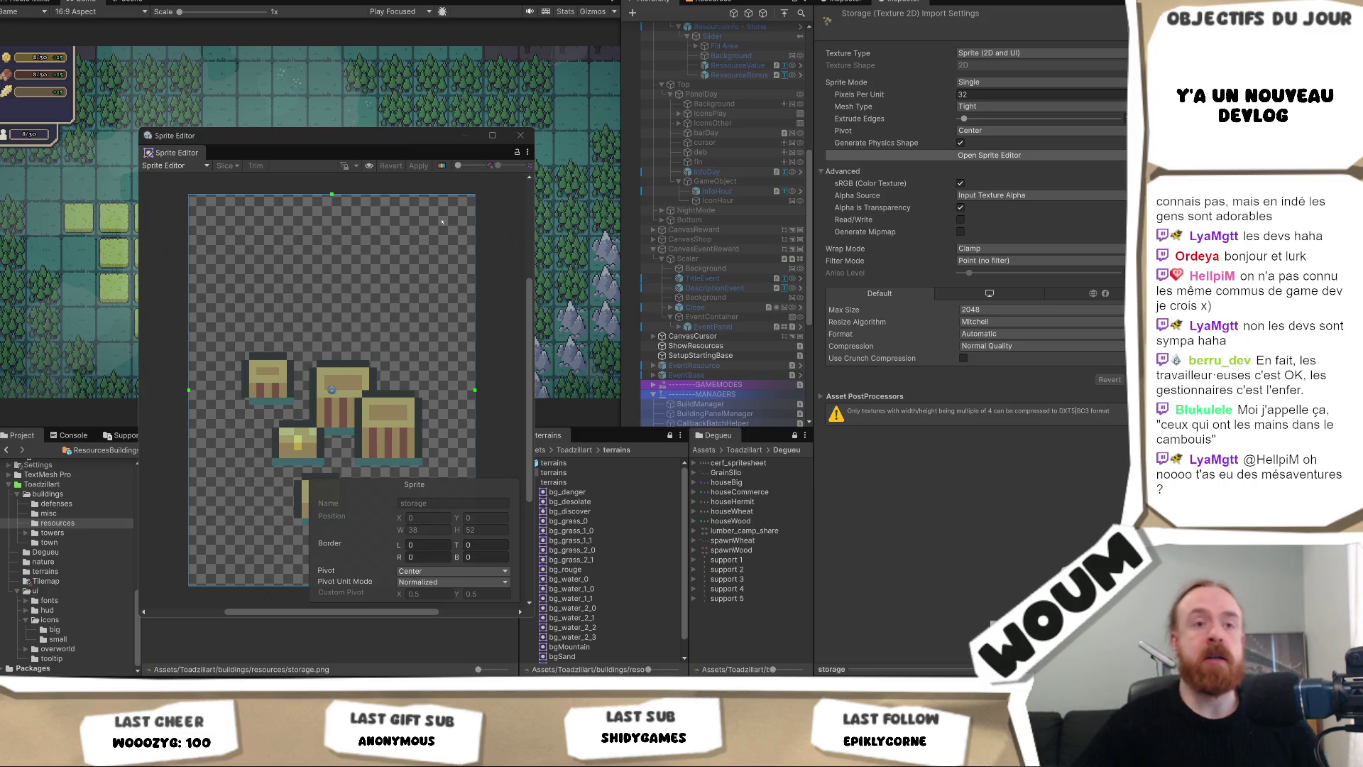
{"action": "left_click", "coordinate": [521, 135]}
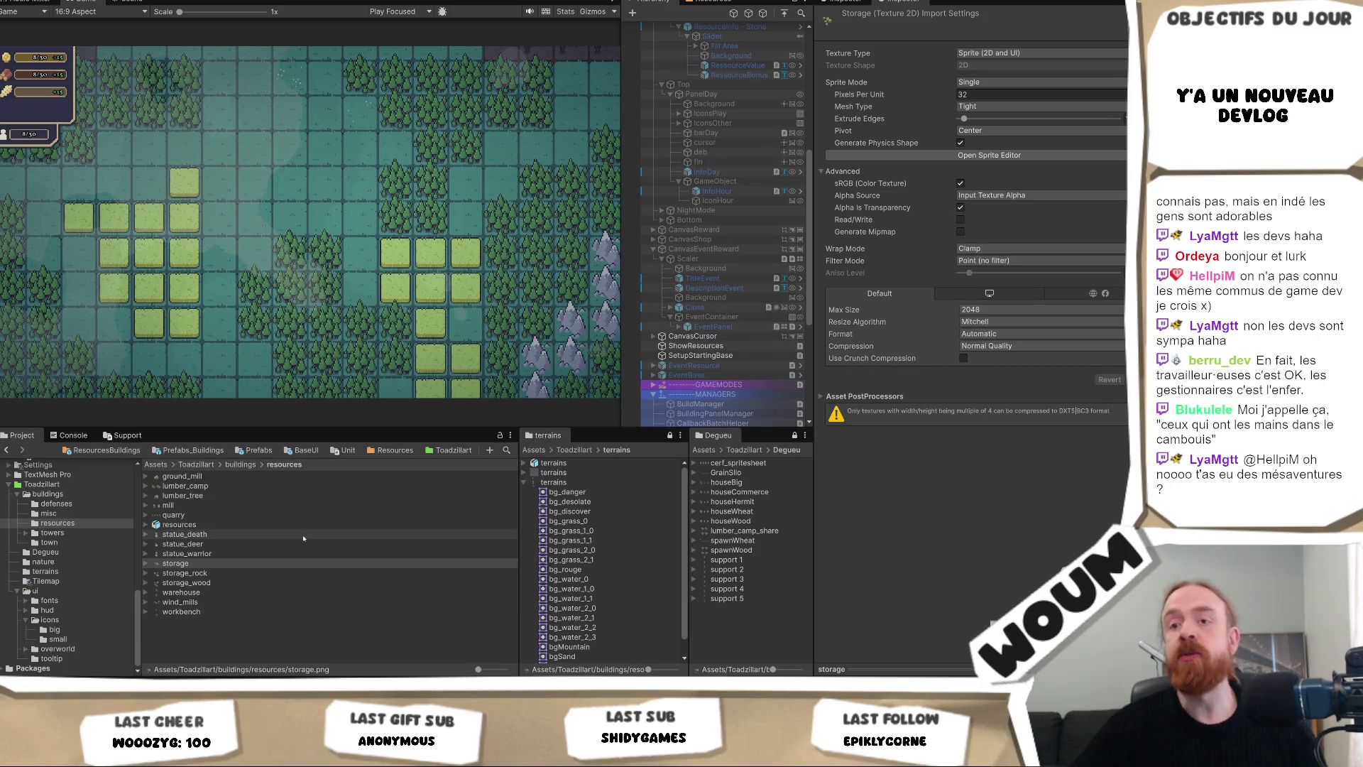
Set storage, storage_rock and storage_wood together to Single sprite mode and apply.
{"action": "left_click", "coordinate": [298, 573]}
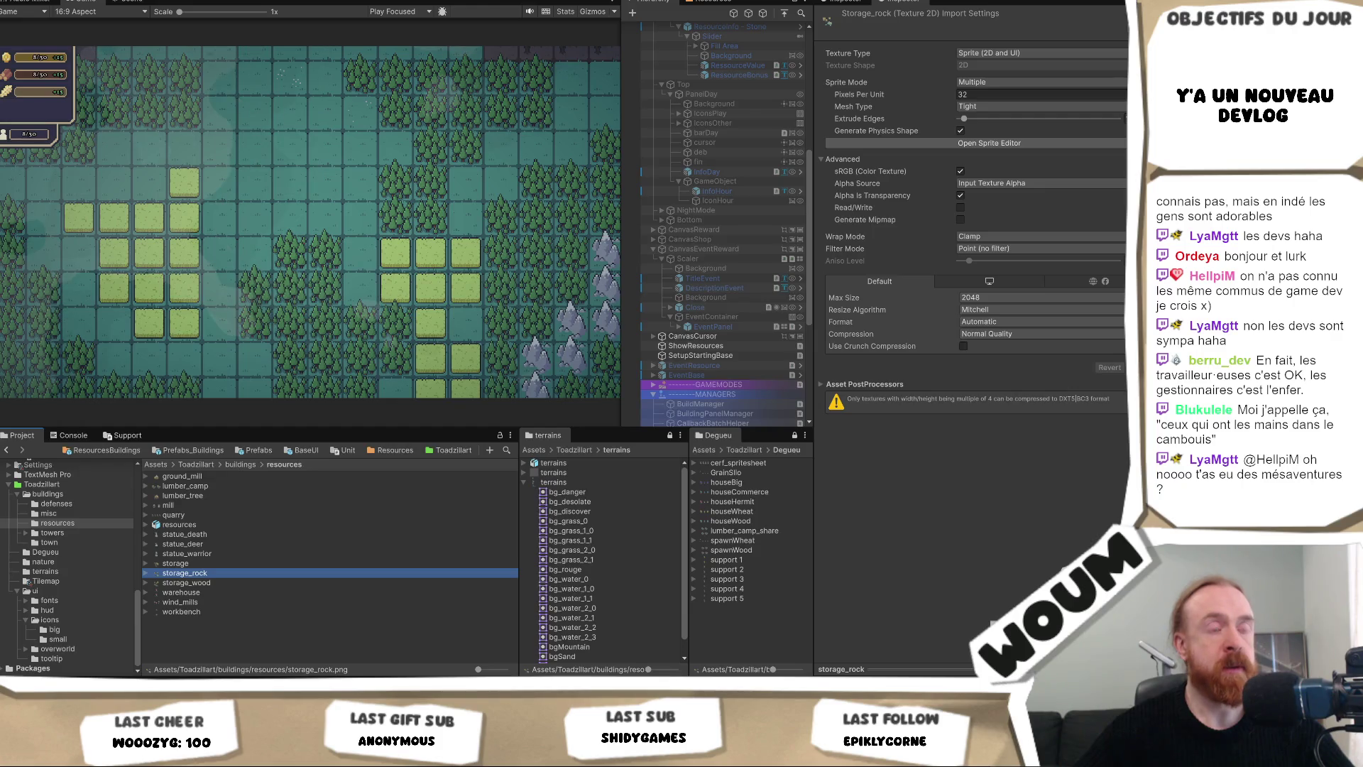
{"action": "left_click", "coordinate": [227, 555]}
{"action": "left_click", "coordinate": [228, 563]}
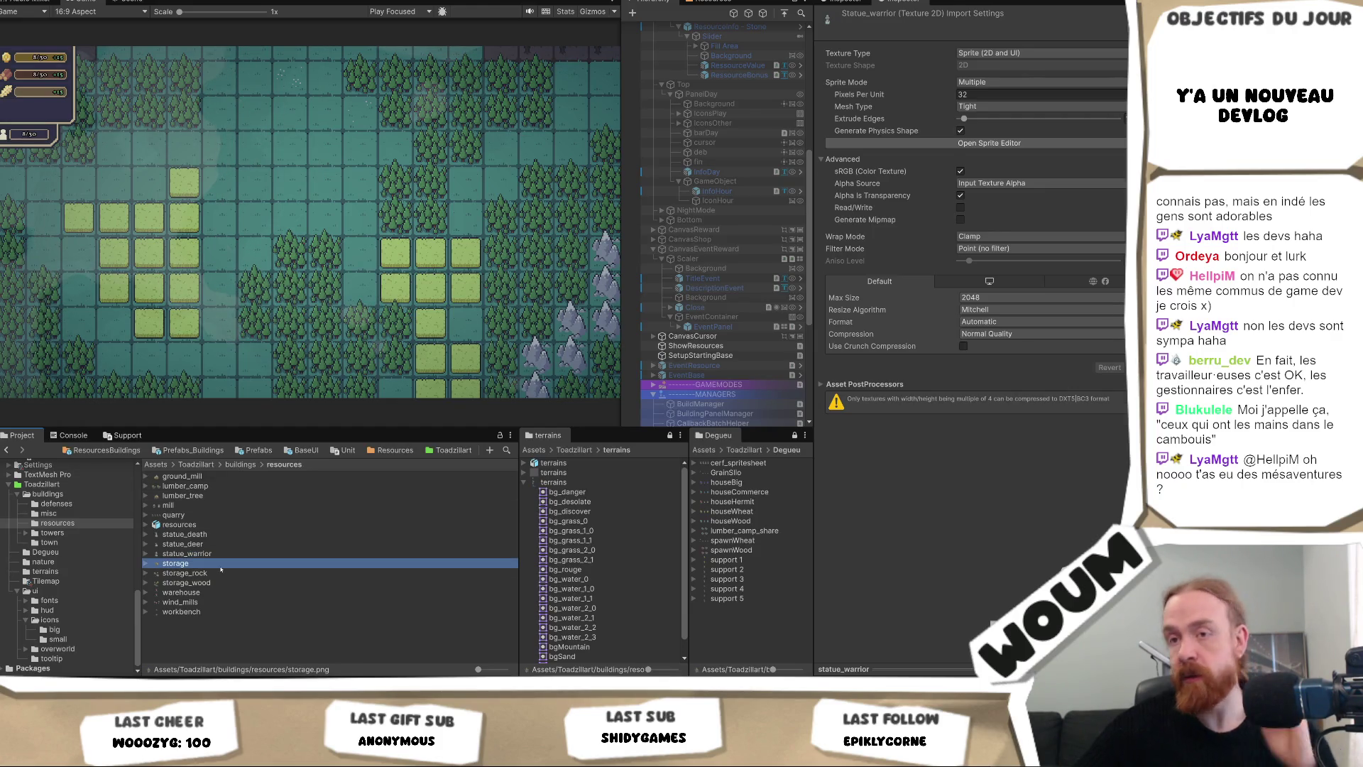
{"action": "left_click", "coordinate": [213, 583], "text": "shift"}
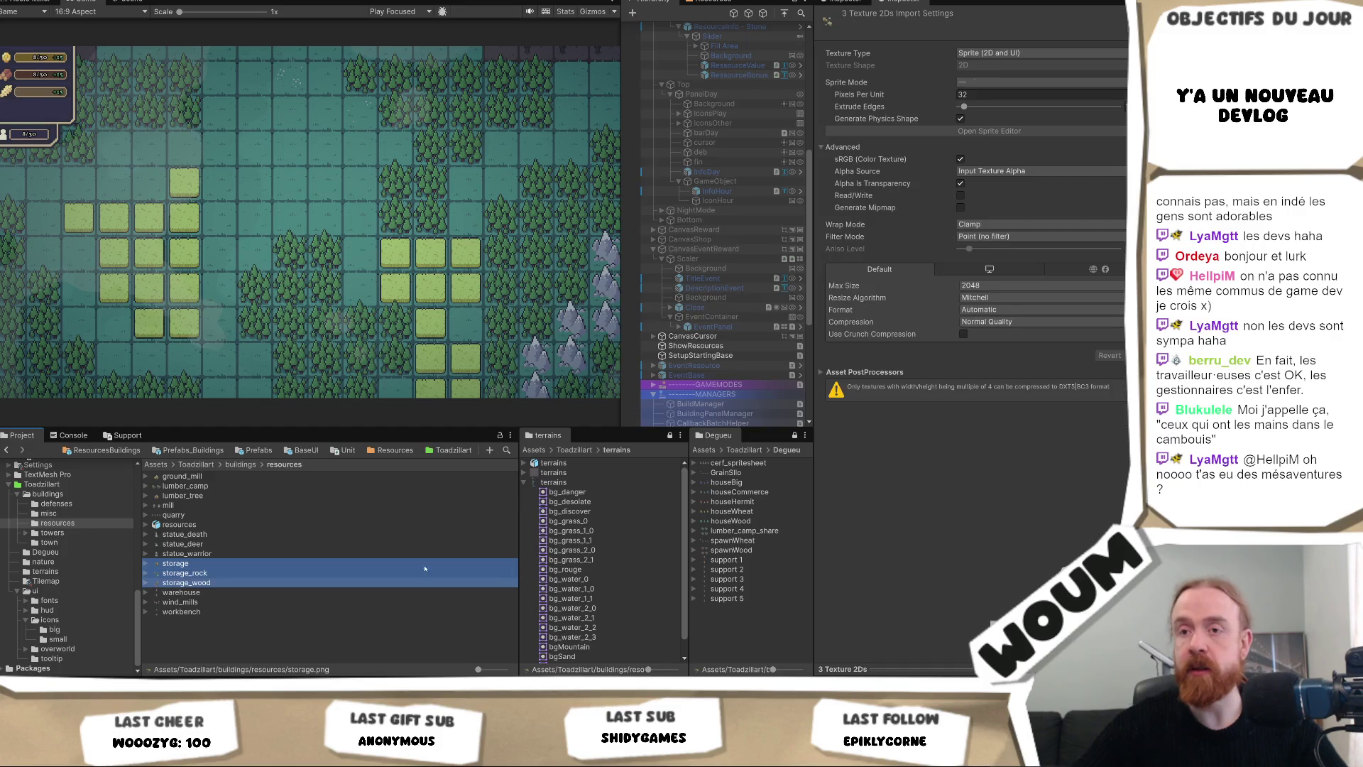
{"action": "left_click", "coordinate": [997, 83]}
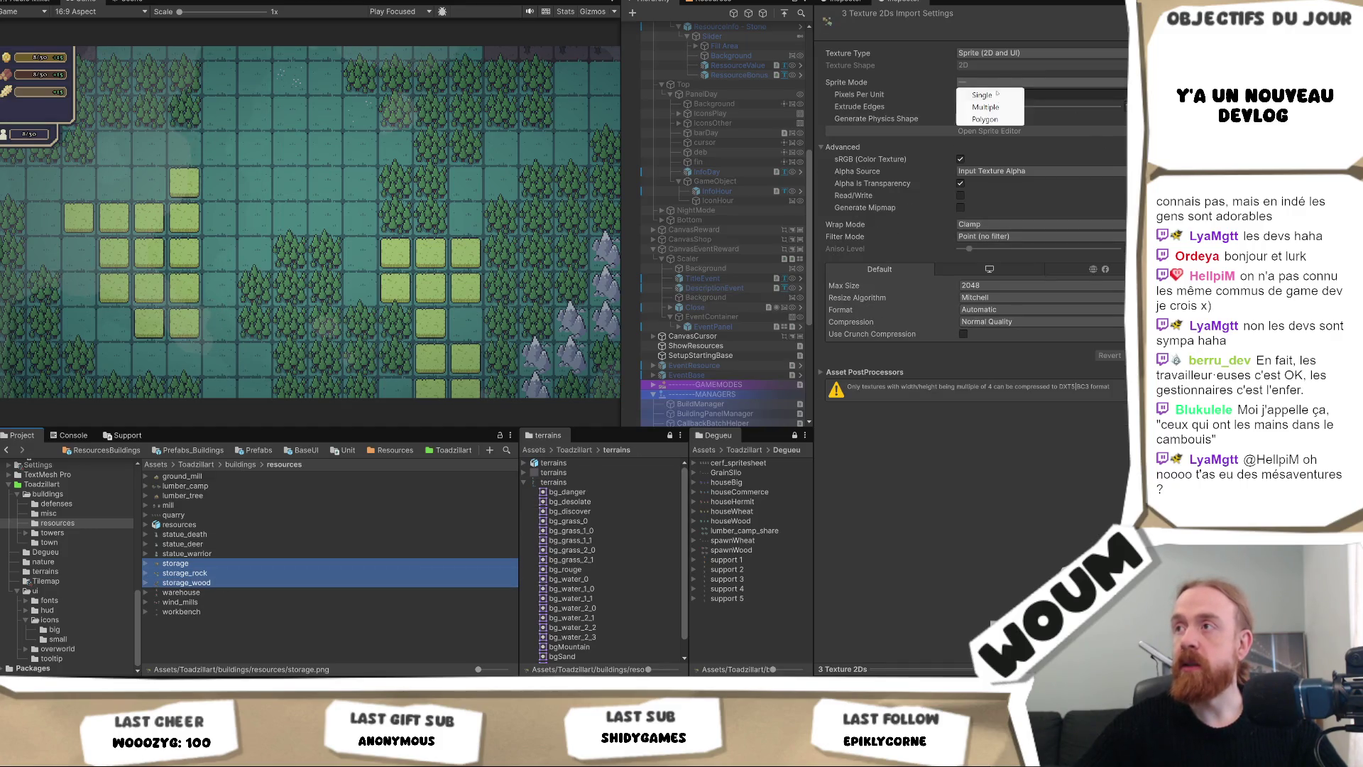
{"action": "left_click", "coordinate": [994, 100]}
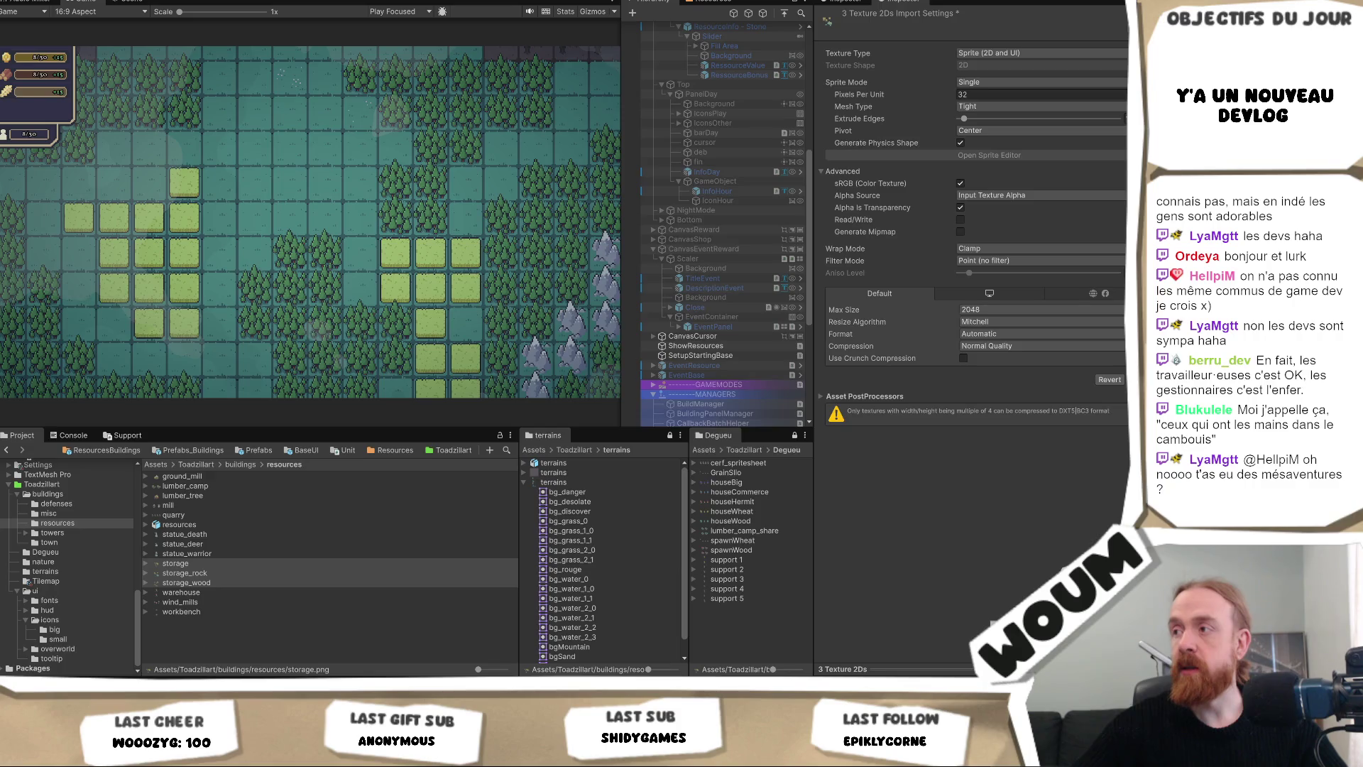
{"action": "left_click", "coordinate": [1144, 380]}
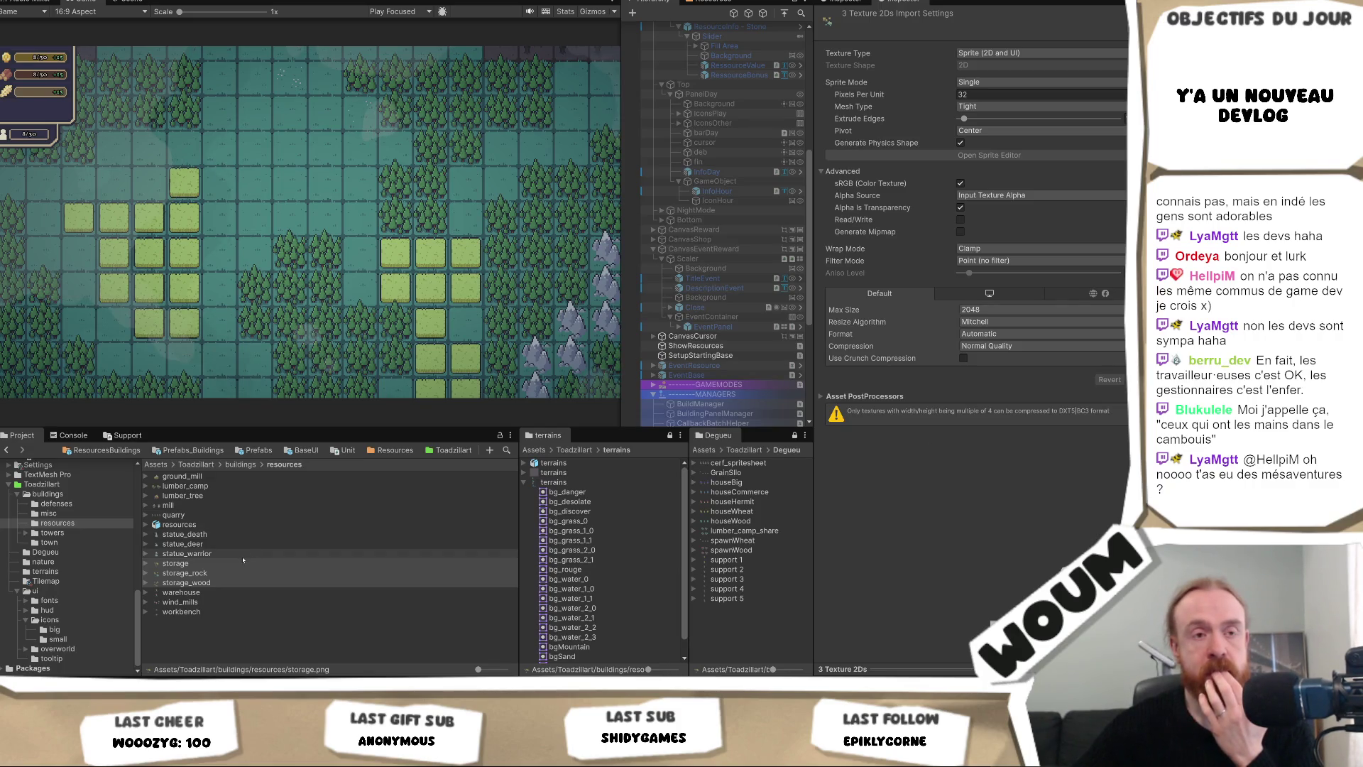
{"action": "left_click", "coordinate": [212, 594]}
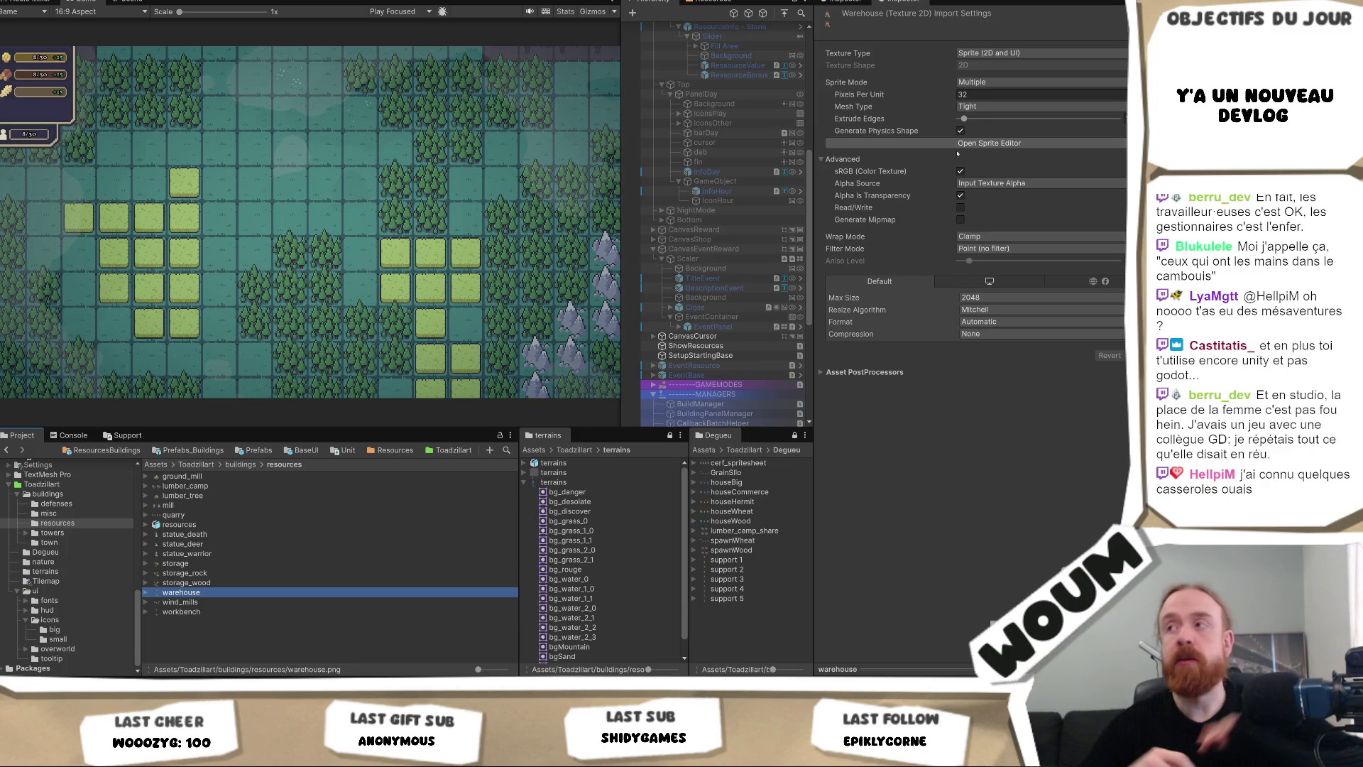
Review the warehouse and wind_mills sprite slices in the Sprite Editor.
{"action": "left_click", "coordinate": [958, 144]}
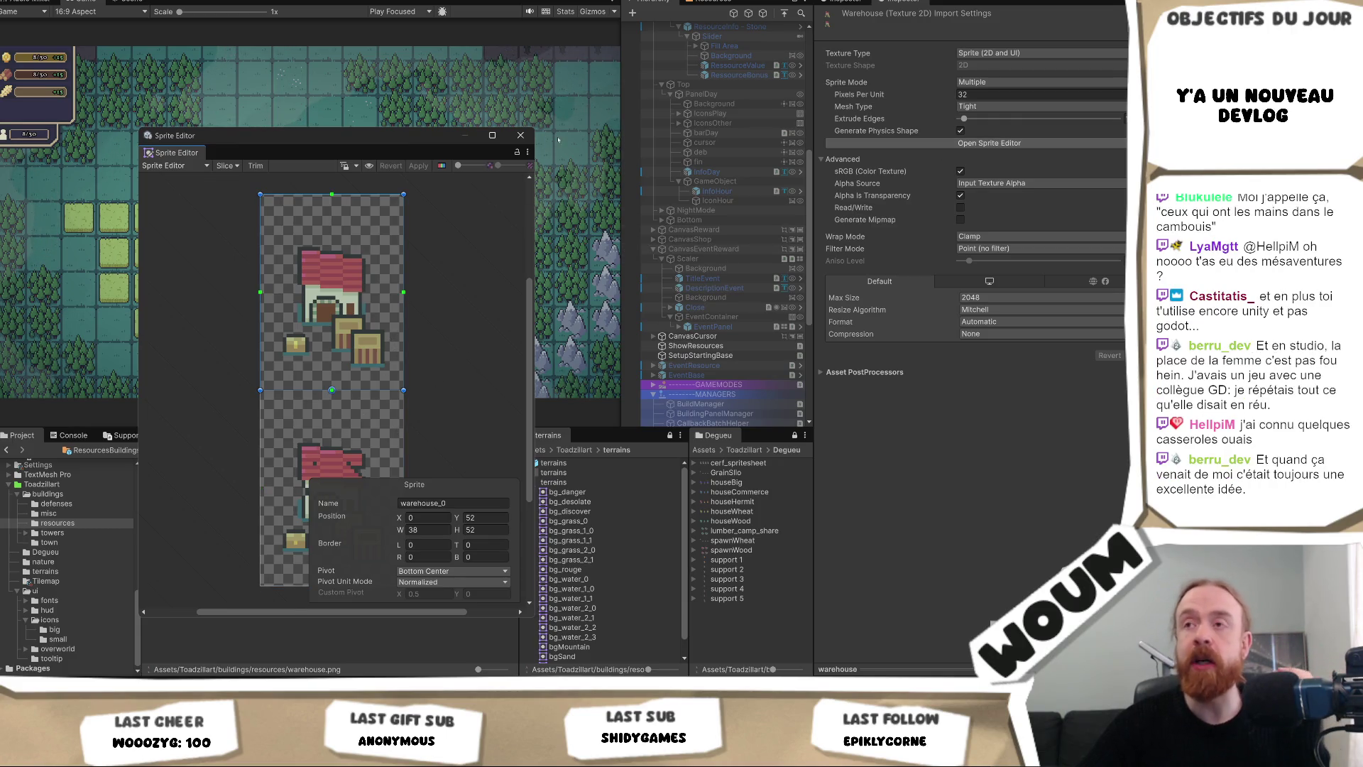
{"action": "left_click", "coordinate": [521, 135]}
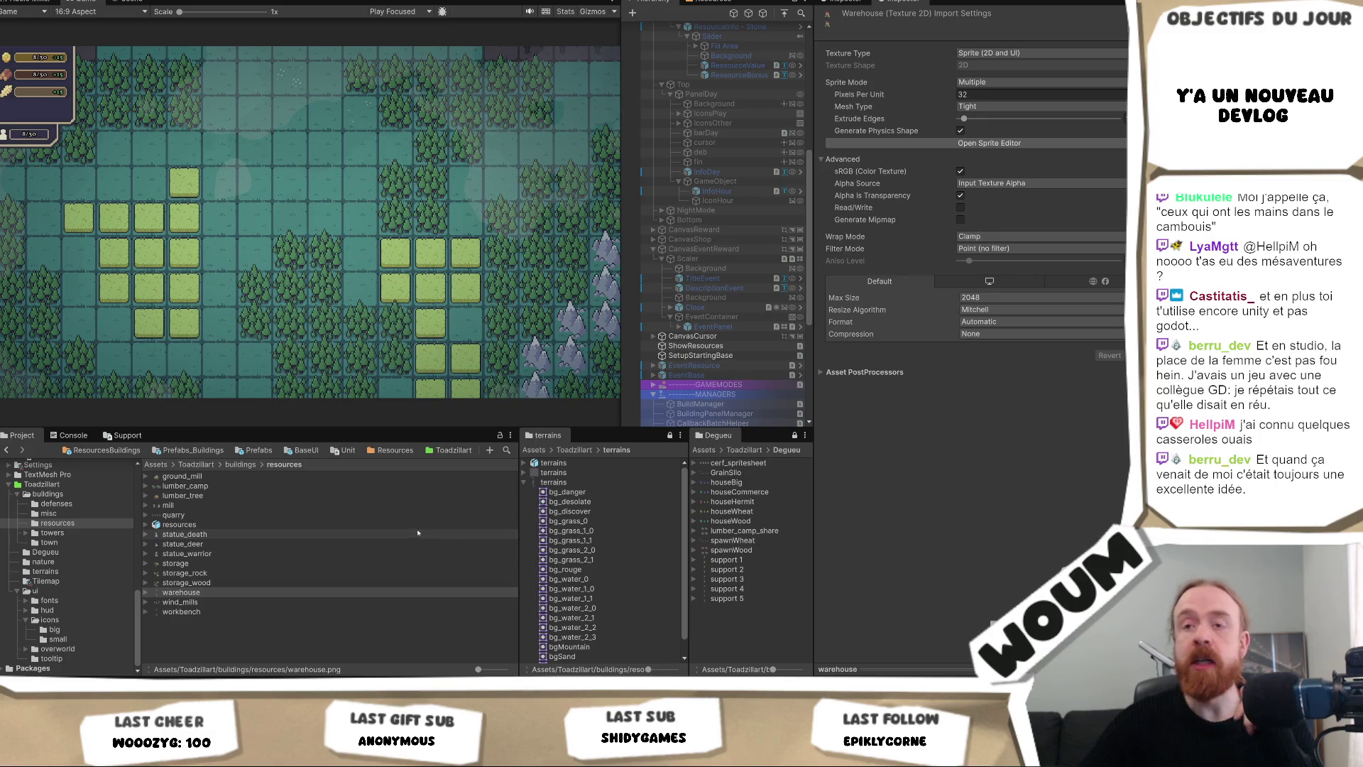
{"action": "left_click", "coordinate": [317, 601]}
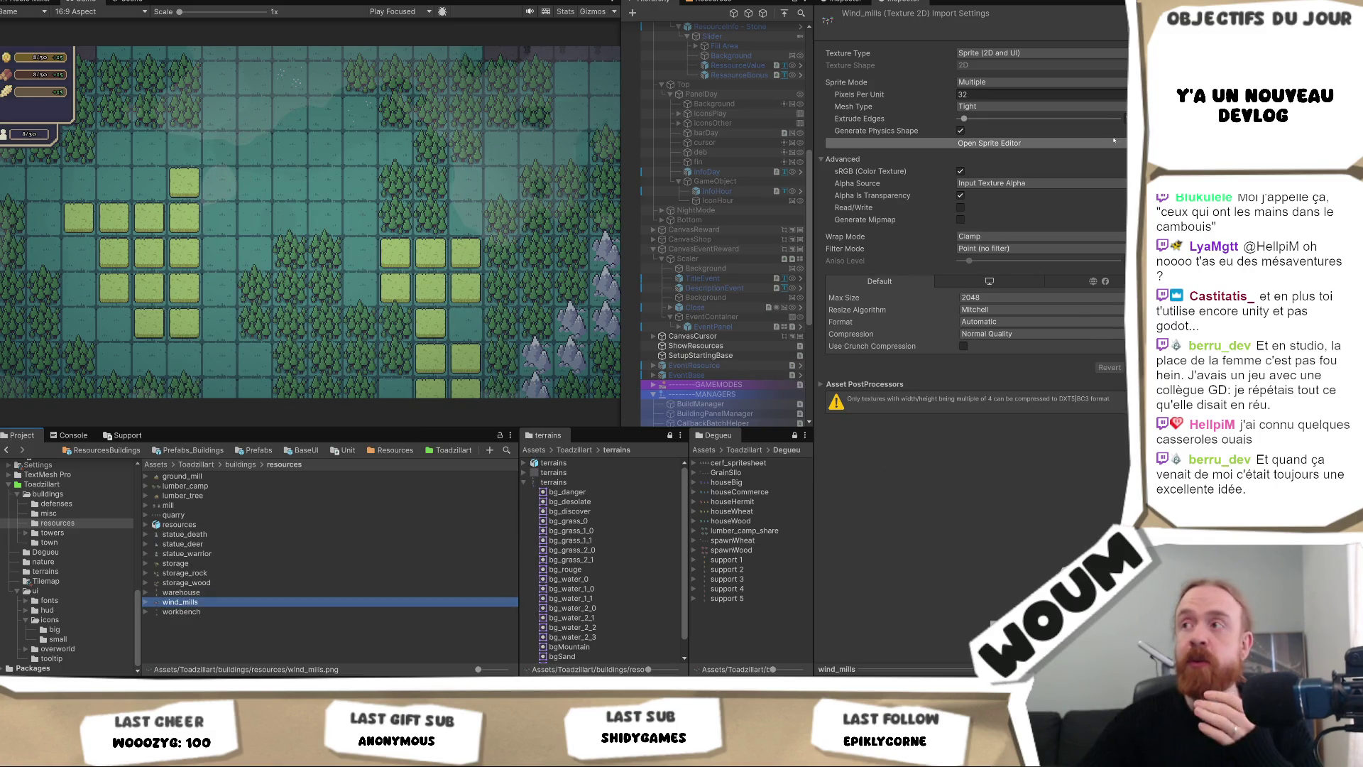
{"action": "left_click", "coordinate": [989, 142]}
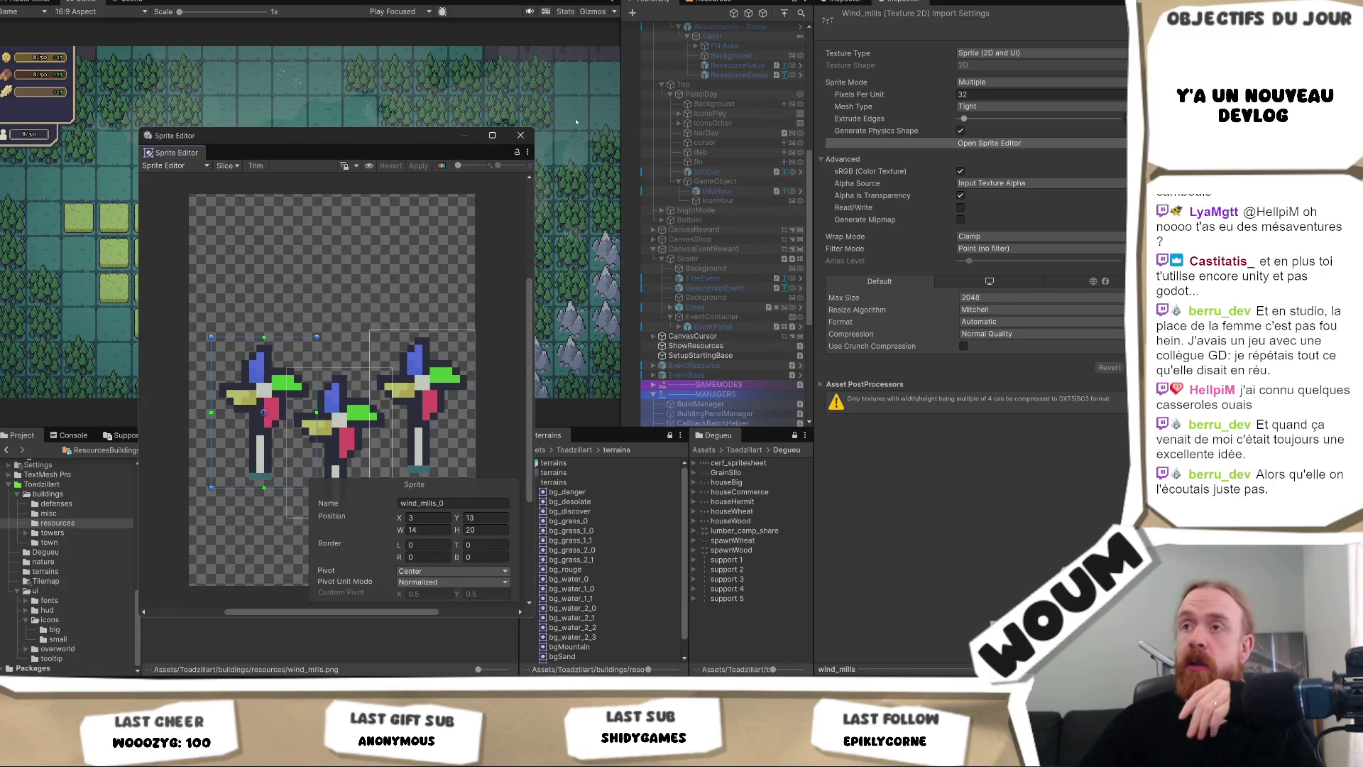
{"action": "left_click", "coordinate": [521, 135]}
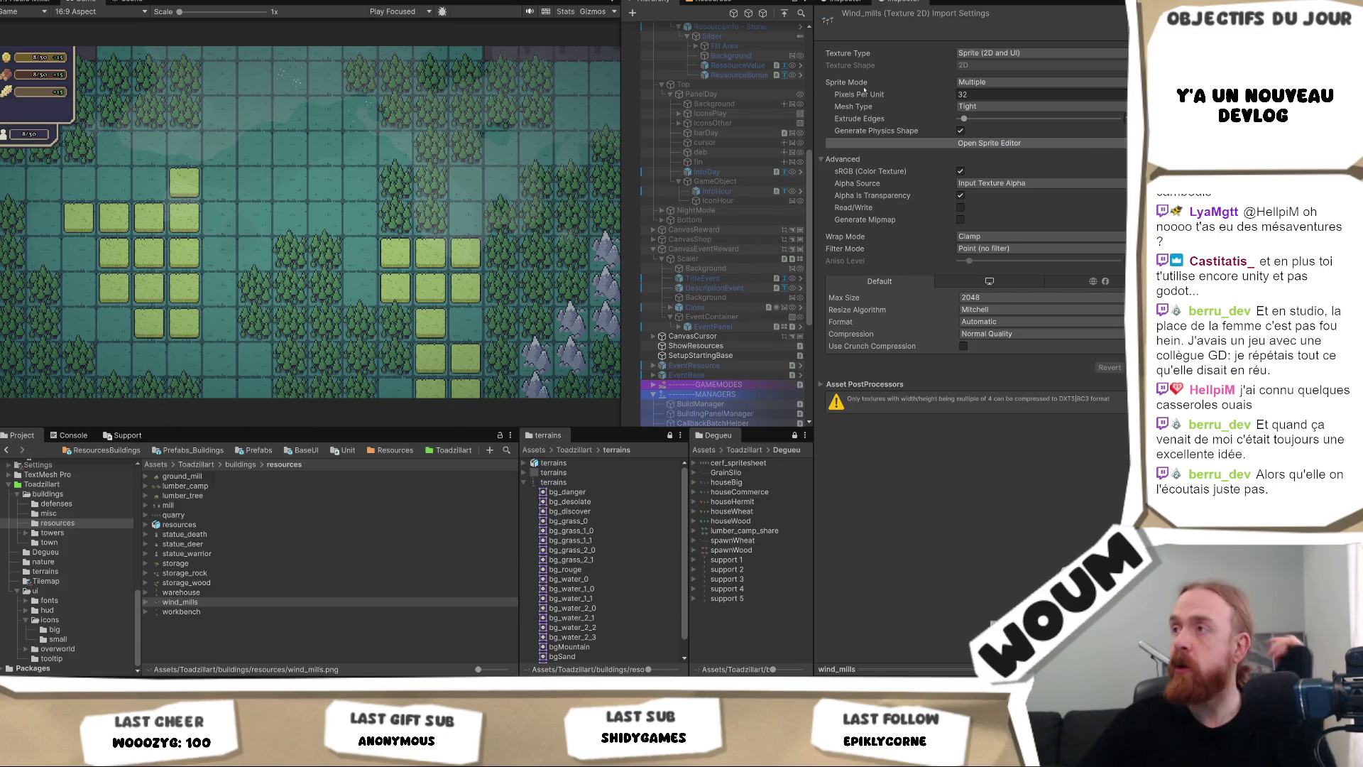
Set wind_mills to Single sprite mode, then open workbench's sprite slices.
{"action": "left_click", "coordinate": [1014, 83]}
{"action": "left_click", "coordinate": [1000, 95]}
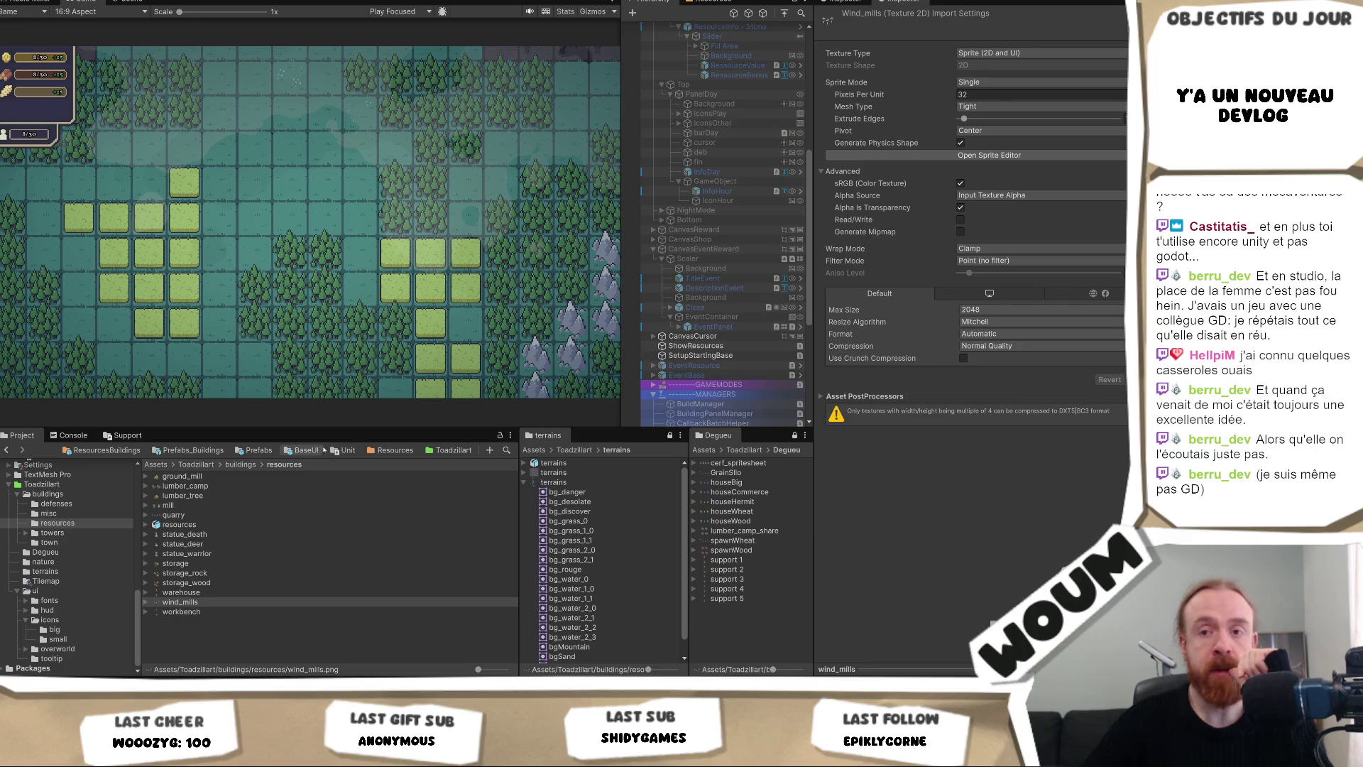
{"action": "left_click", "coordinate": [220, 612]}
{"action": "left_click", "coordinate": [989, 143]}
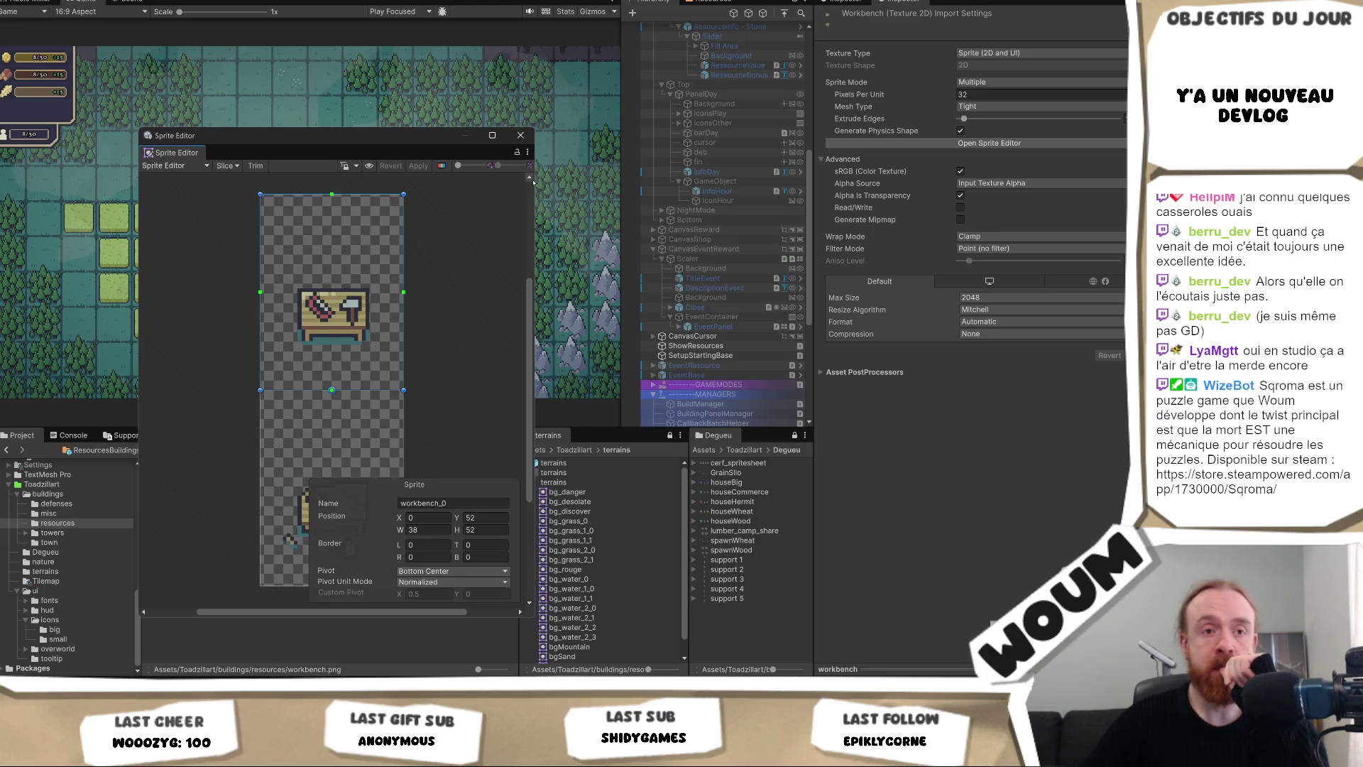
Close the workbench Sprite Editor and select the fin UI object in the Hierarchy.
{"action": "left_click", "coordinate": [521, 135]}
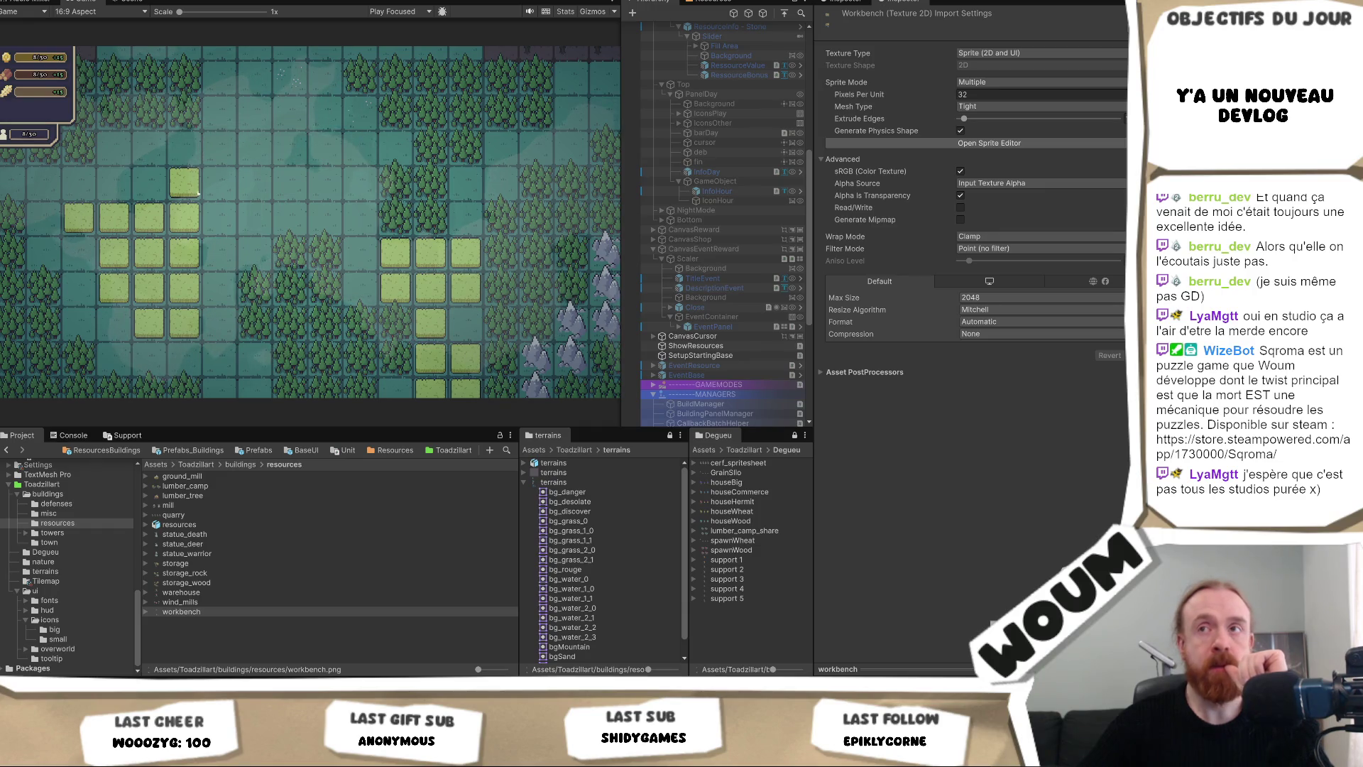
{"action": "left_click", "coordinate": [699, 163]}
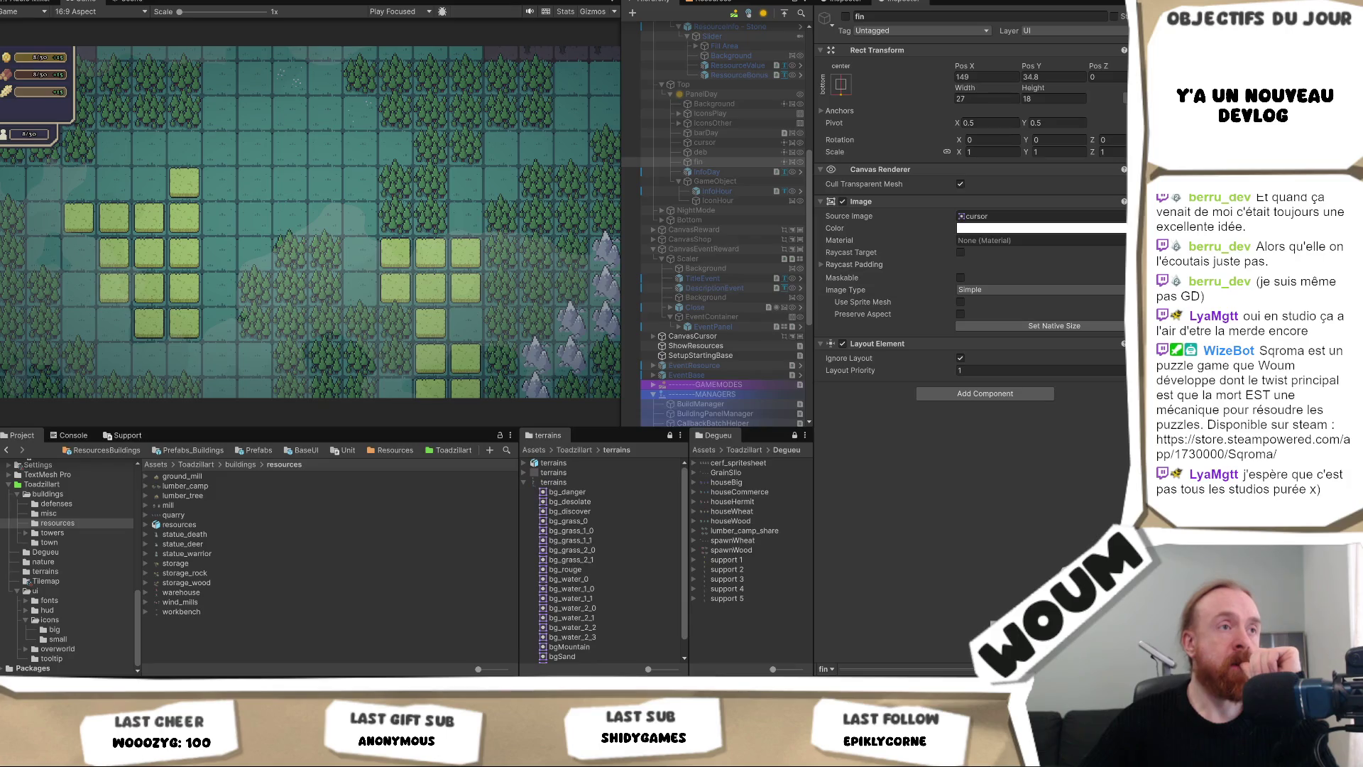
Select the Gold ResourceInfo's RessourceBonus text (+15) to view its TextMeshPro settings.
{"action": "scroll", "coordinate": [758, 157], "scroll_direction": "up", "scroll_amount": 5}
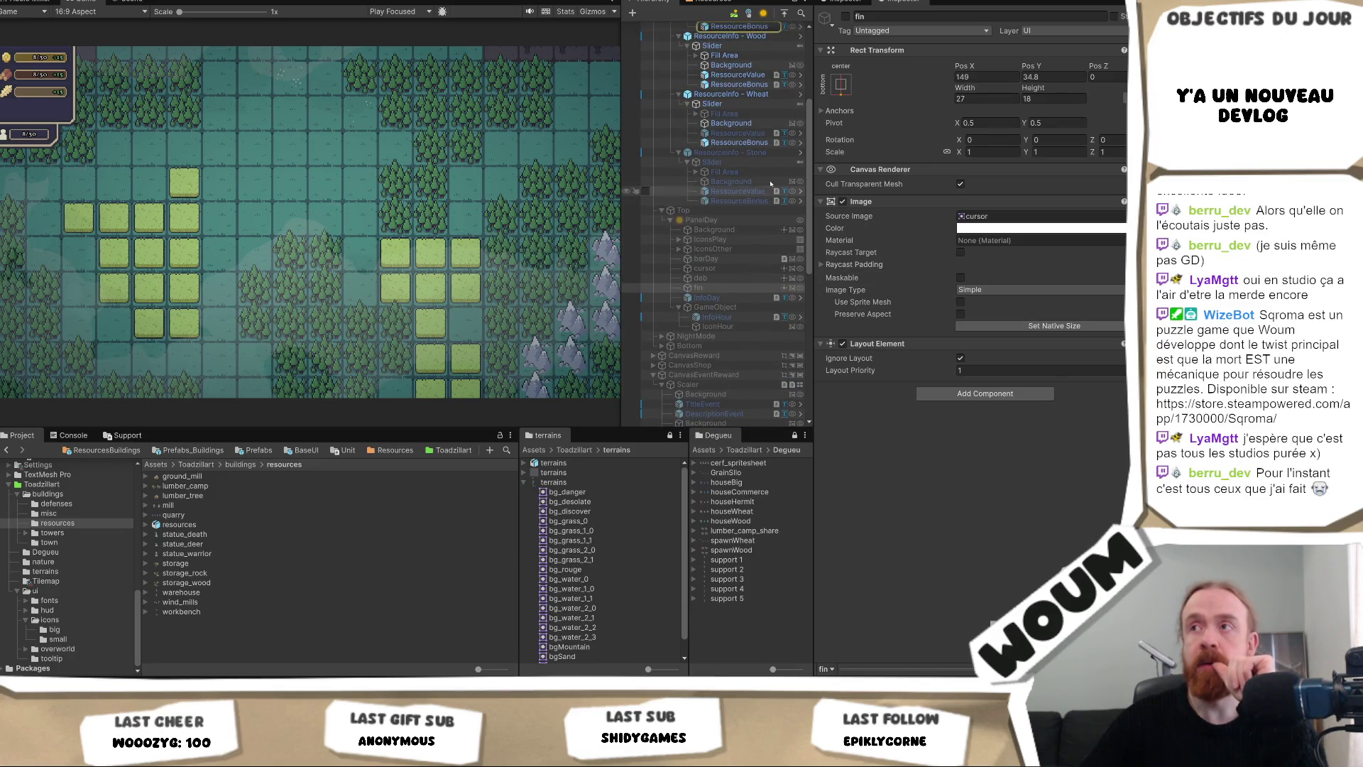
{"action": "scroll", "coordinate": [757, 157], "scroll_direction": "up", "scroll_amount": 4}
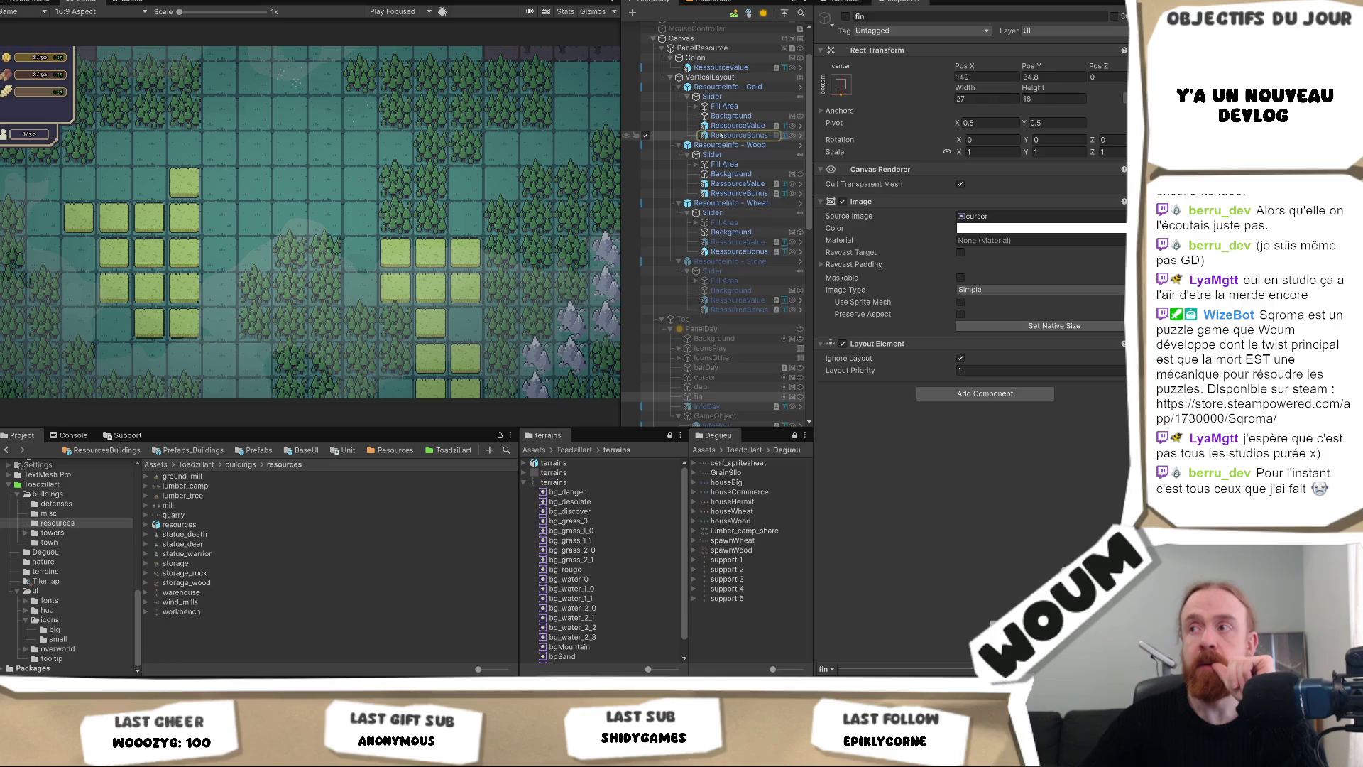
{"action": "left_click", "coordinate": [725, 135]}
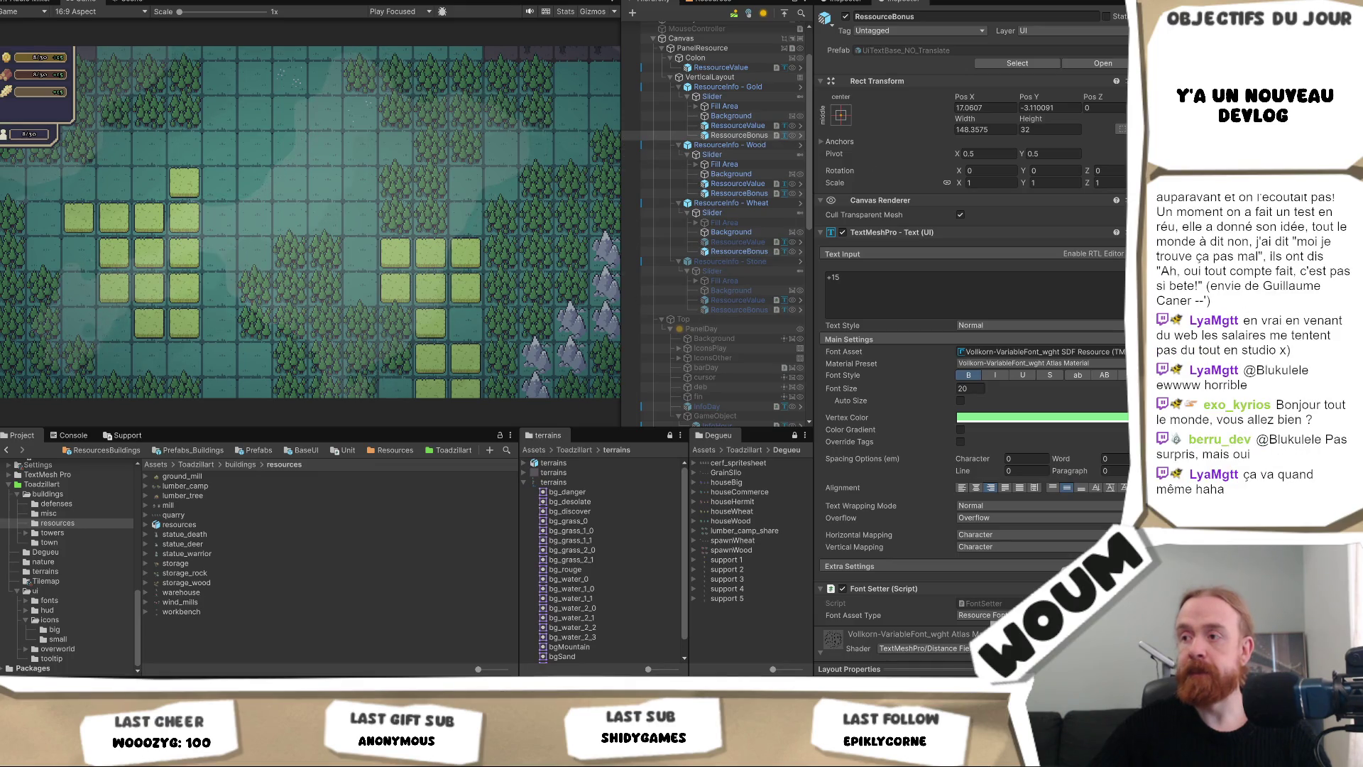
Confirm the bonus label's Sprite Asset is smallSpriteSheet and inspect its texture import settings.
{"action": "left_click", "coordinate": [895, 571]}
{"action": "scroll", "coordinate": [923, 568], "scroll_direction": "down", "scroll_amount": 4}
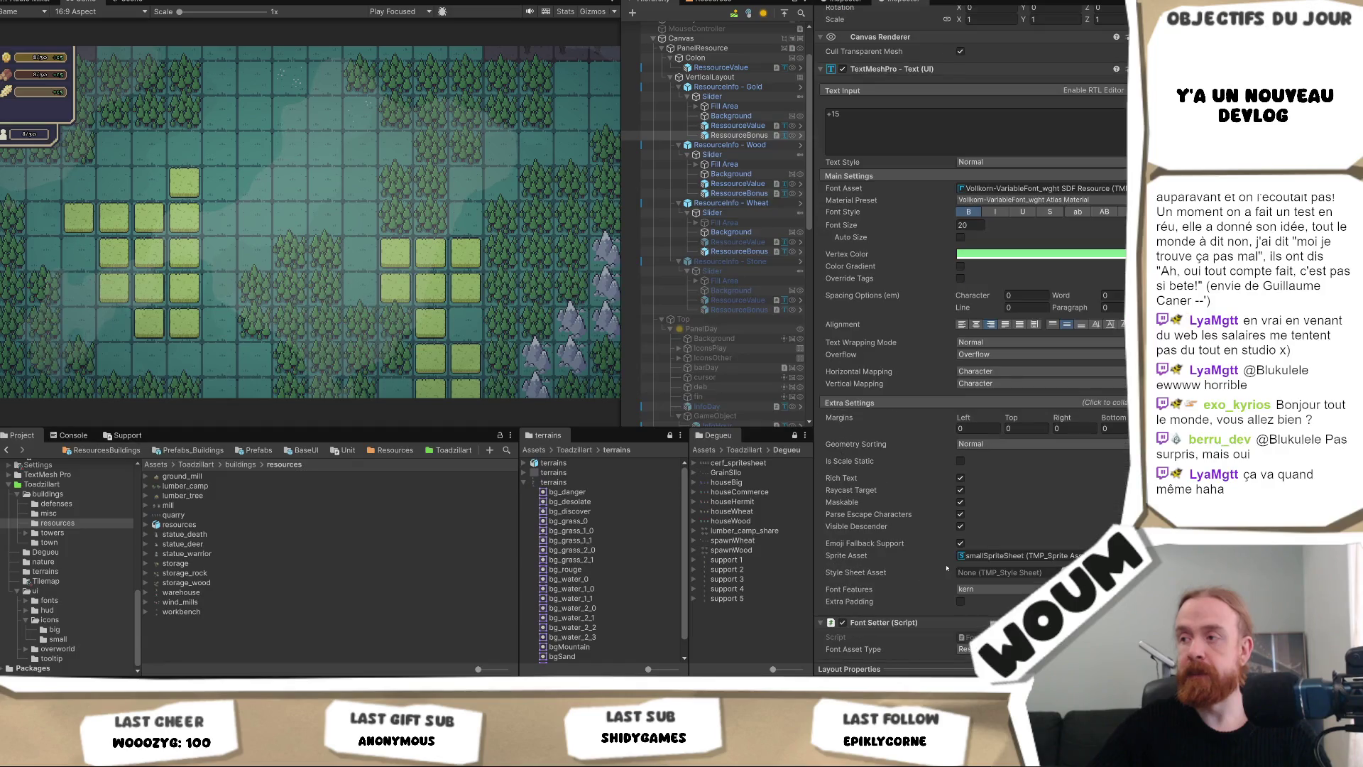
{"action": "left_click", "coordinate": [965, 558]}
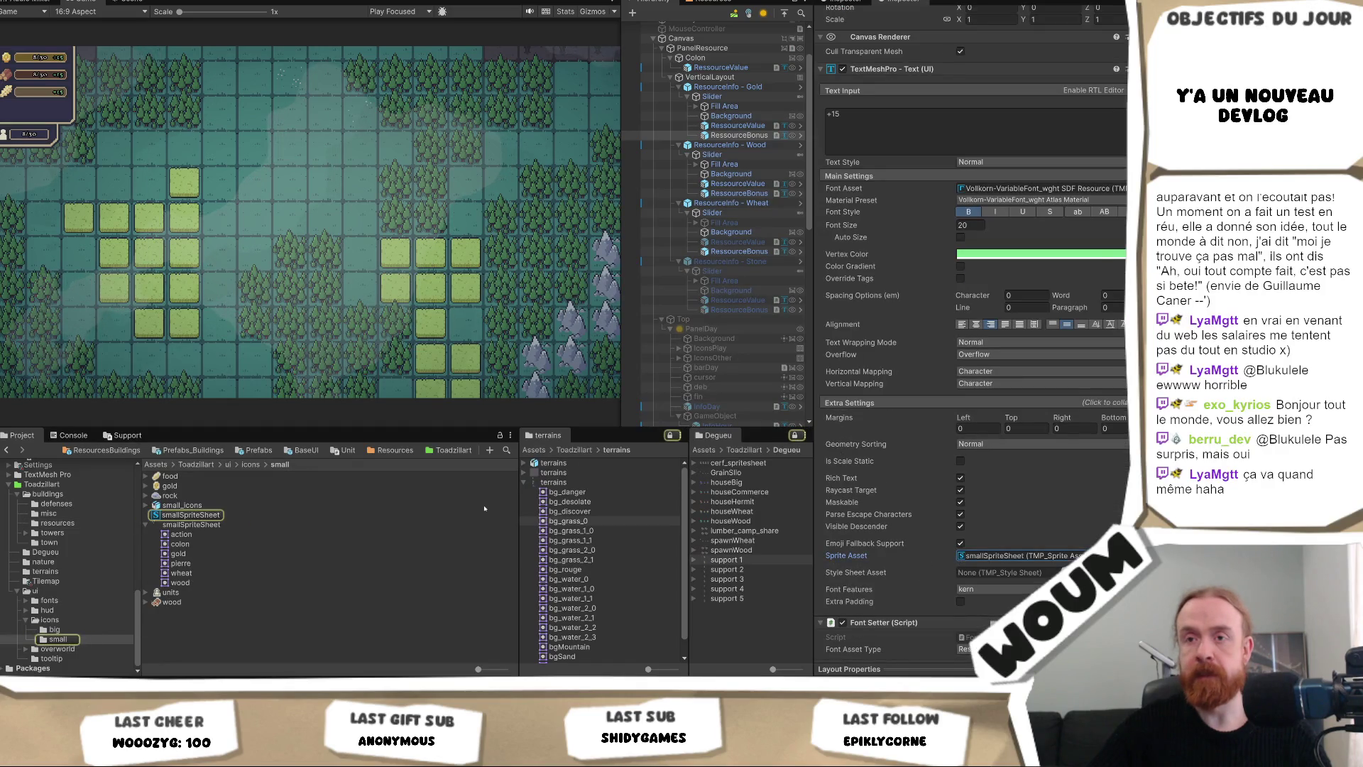
{"action": "left_click", "coordinate": [222, 516]}
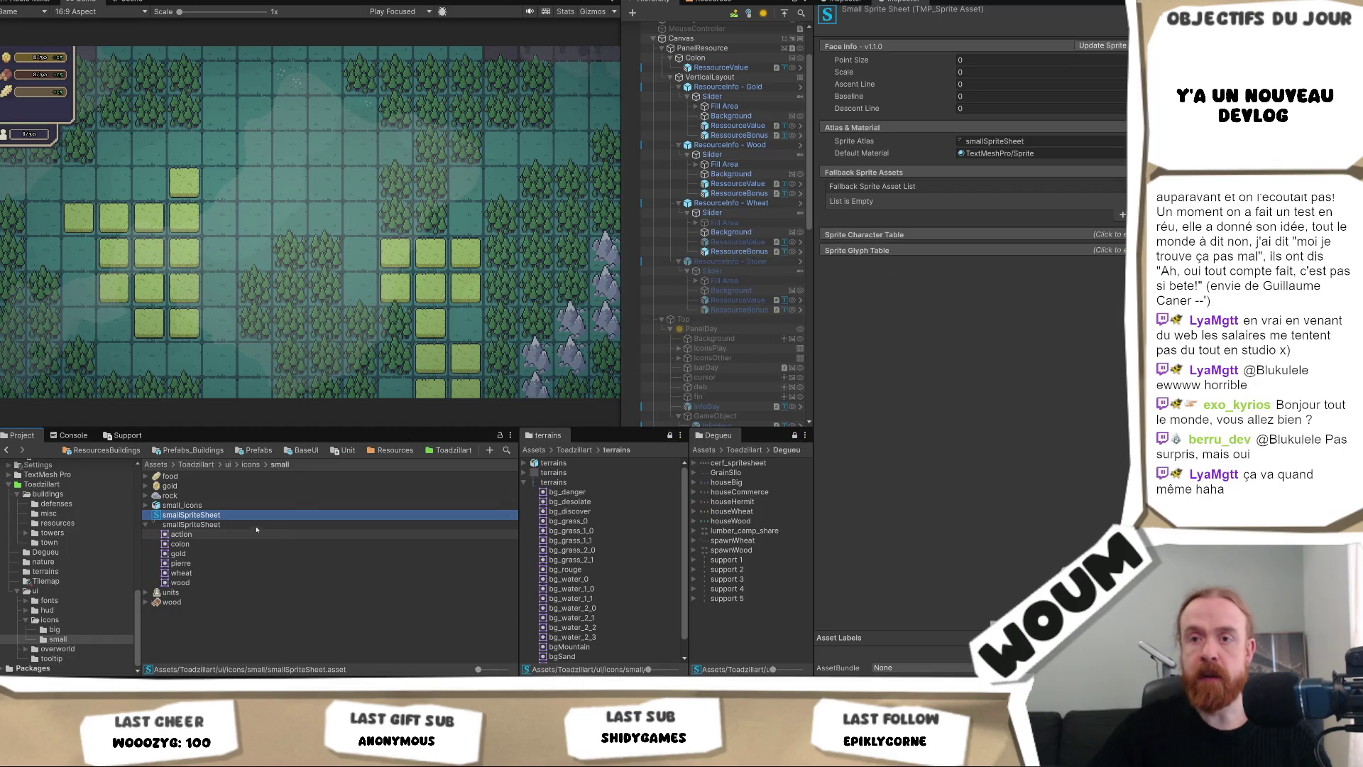
{"action": "left_click", "coordinate": [245, 525]}
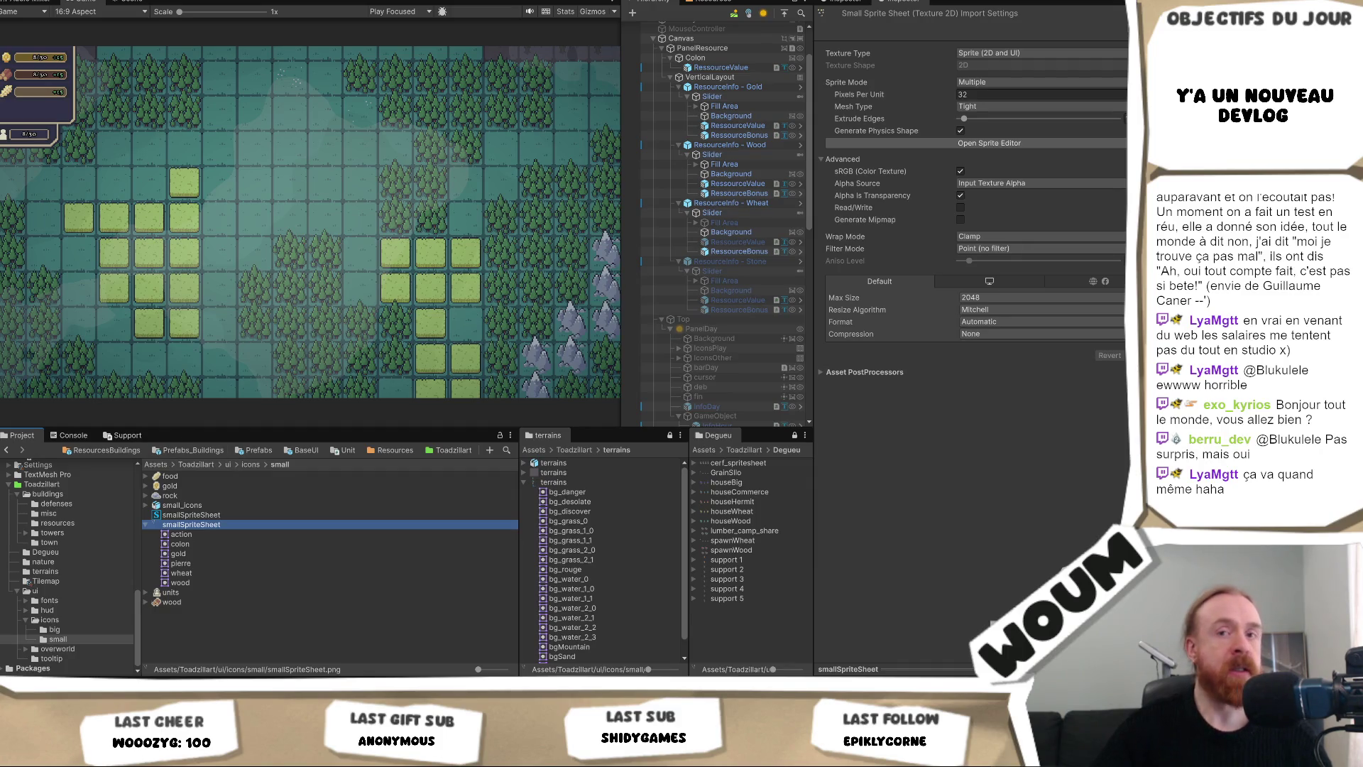
Inspect a NullReferenceException in the Console and select ResourceBonus, MANAGERS and GAMEMODES.
{"action": "left_click", "coordinate": [69, 436]}
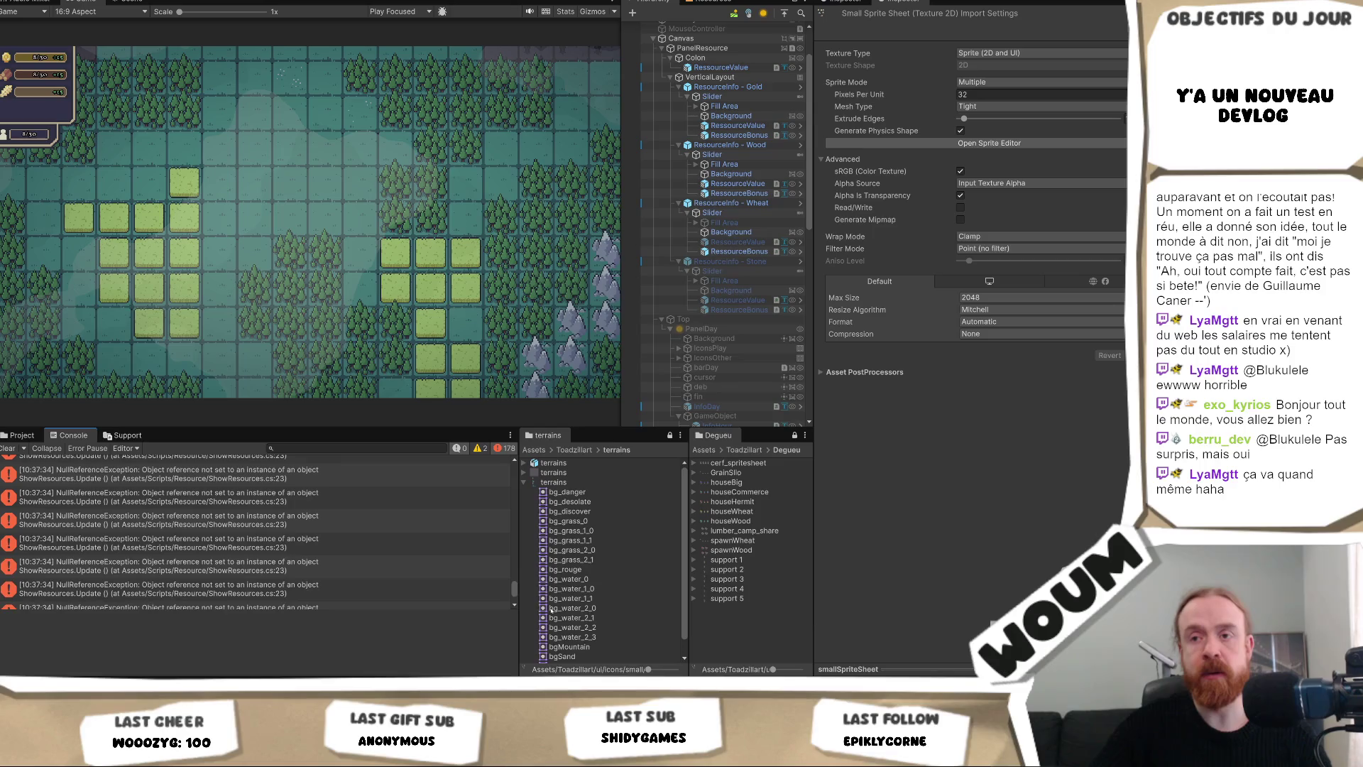
{"action": "left_click_drag", "start_coordinate": [515, 591], "coordinate": [499, 449]}
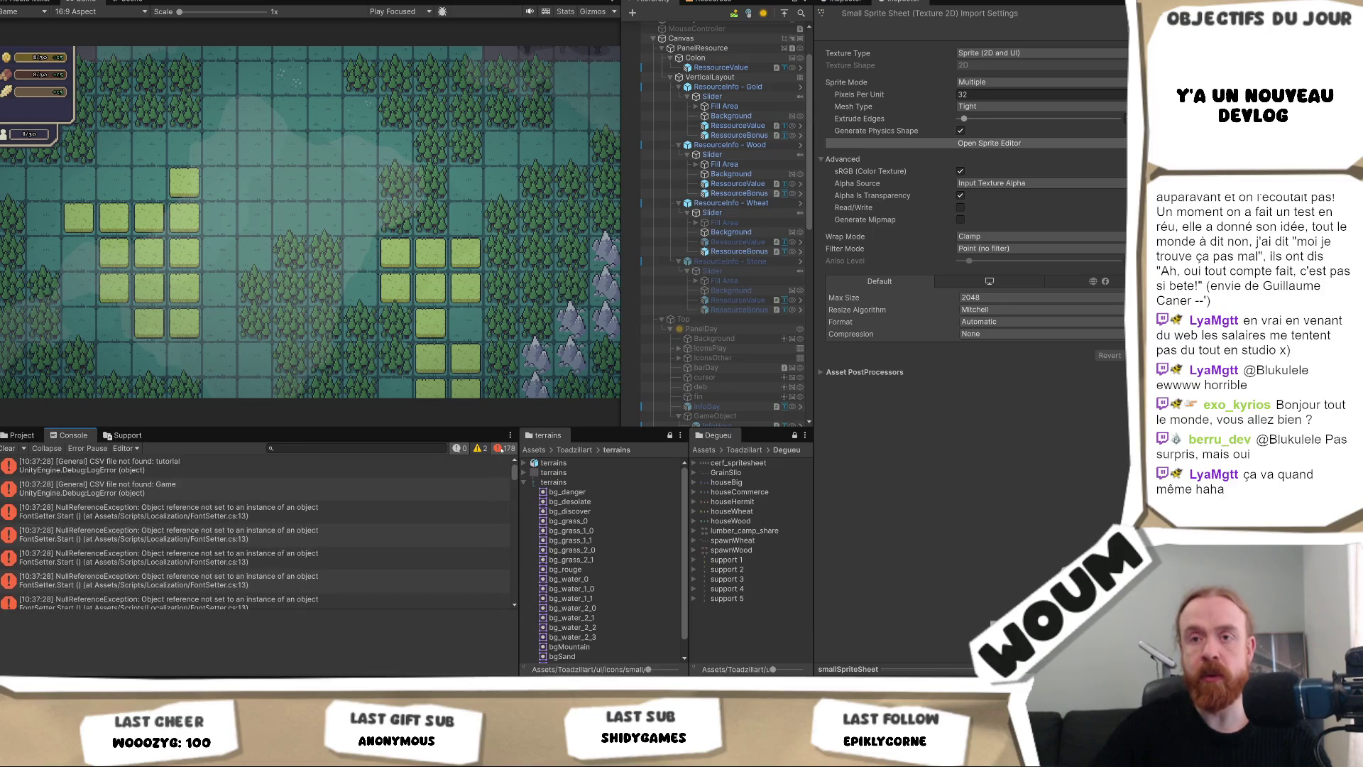
{"action": "left_click", "coordinate": [154, 517]}
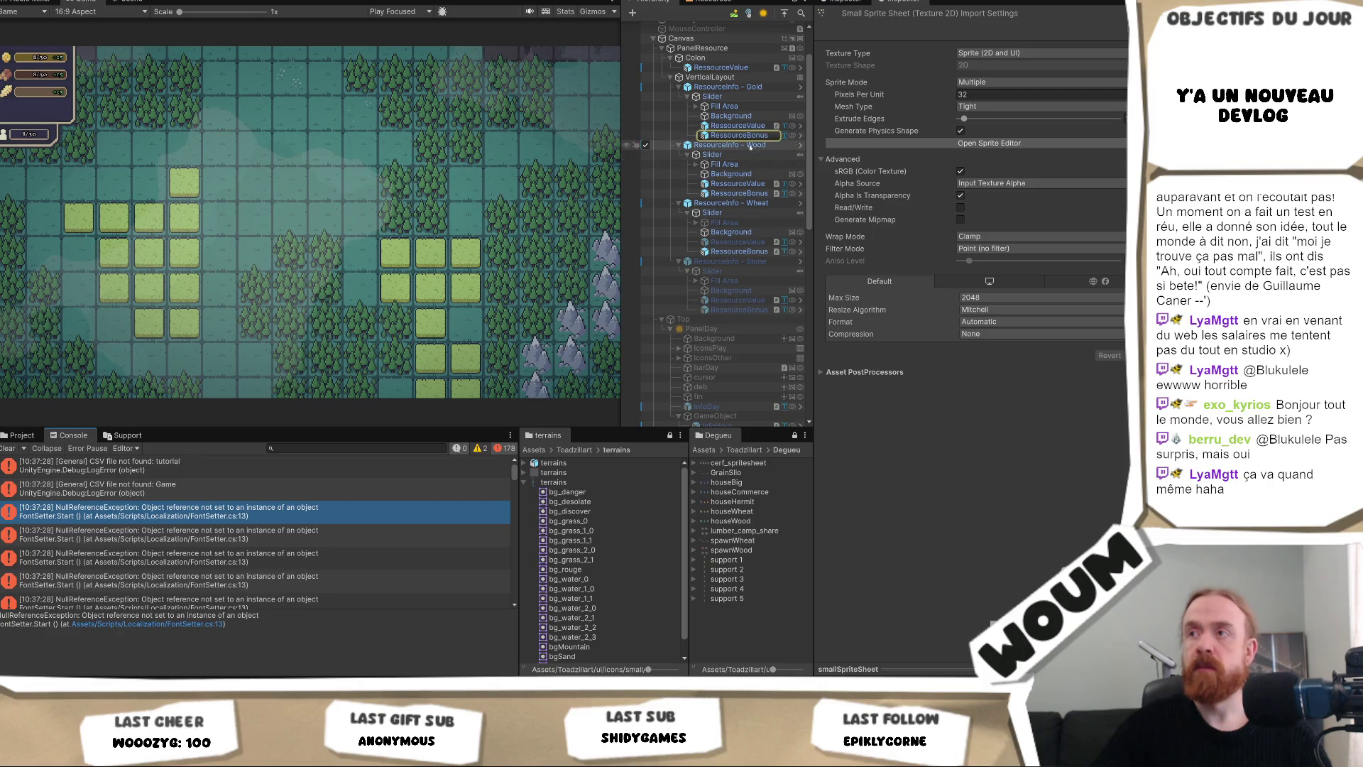
{"action": "left_click", "coordinate": [742, 135]}
{"action": "scroll", "coordinate": [1008, 368], "scroll_direction": "down", "scroll_amount": 5}
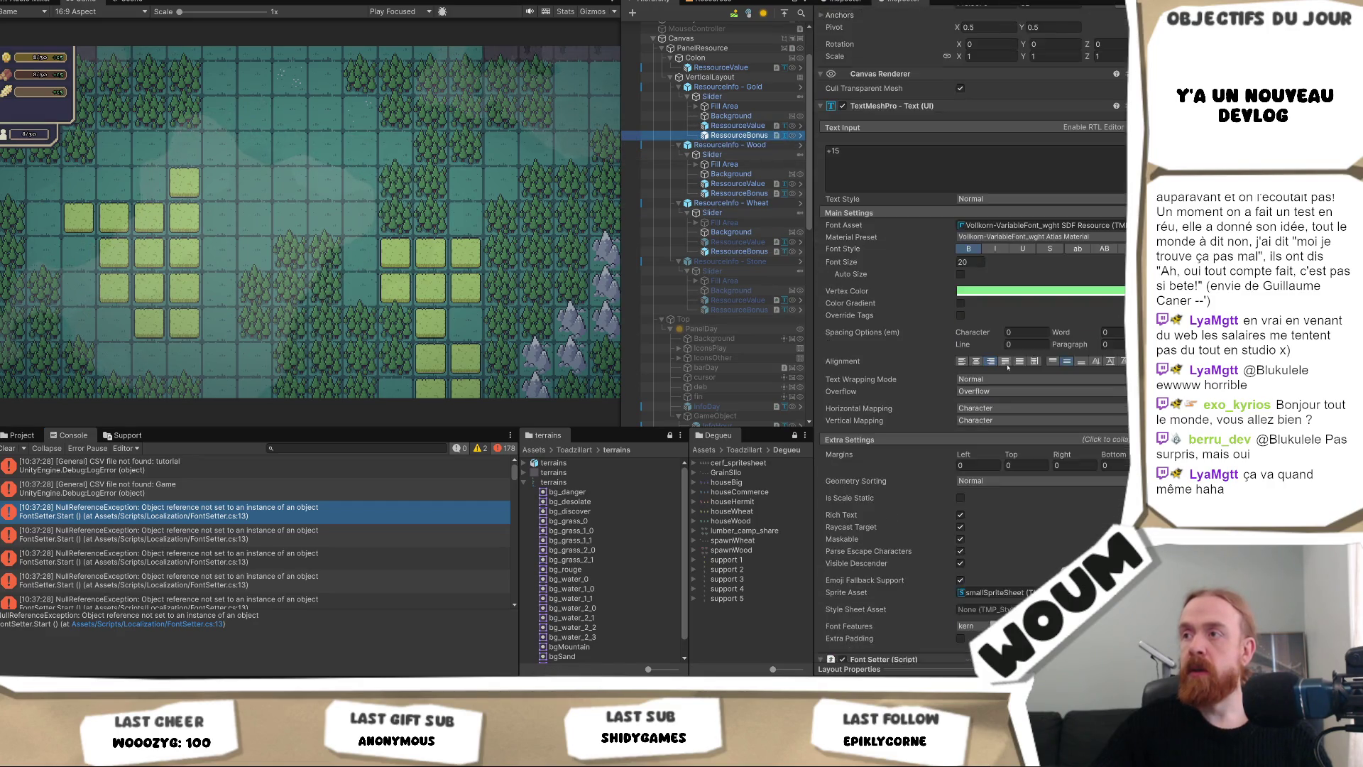
{"action": "scroll", "coordinate": [1008, 367], "scroll_direction": "down", "scroll_amount": 4}
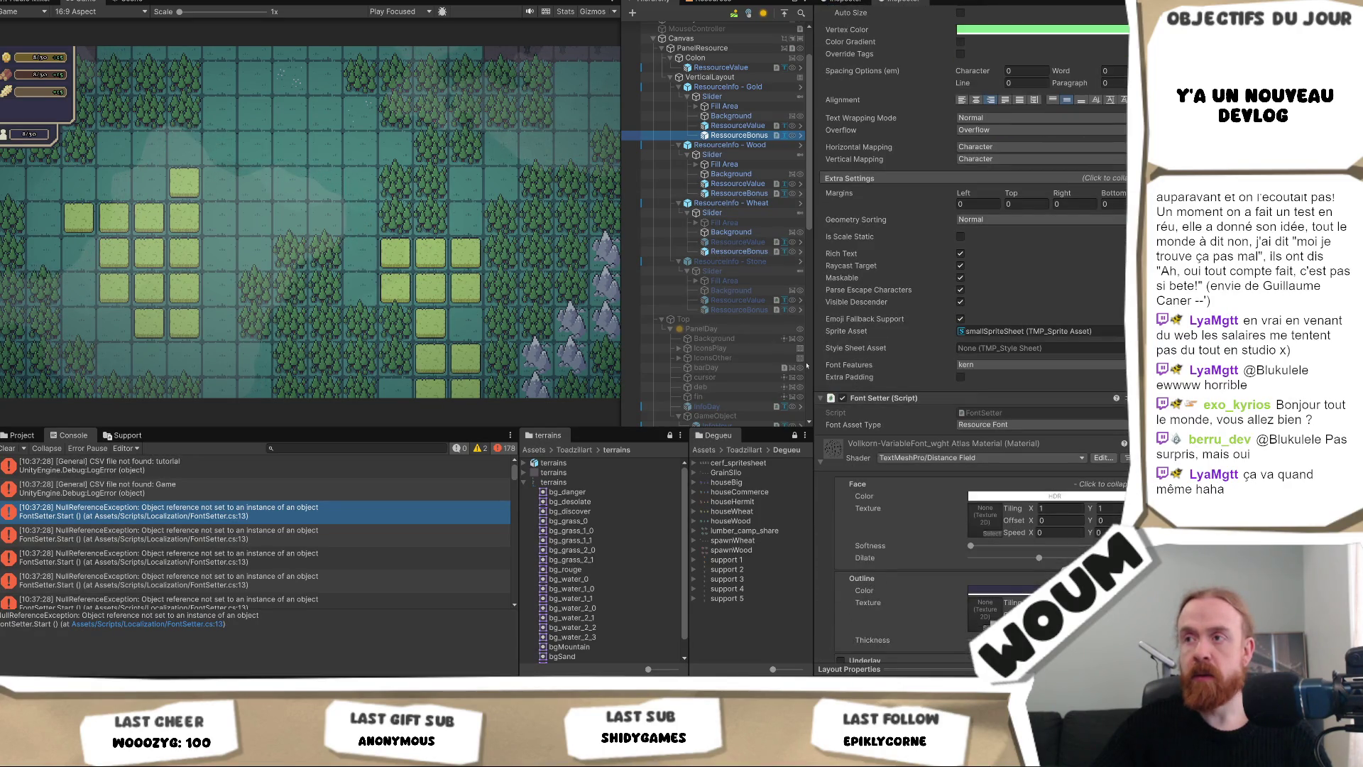
{"action": "scroll", "coordinate": [710, 325], "scroll_direction": "down", "scroll_amount": 8}
{"action": "left_click", "coordinate": [711, 338]}
{"action": "left_click", "coordinate": [738, 329], "text": "shift"}
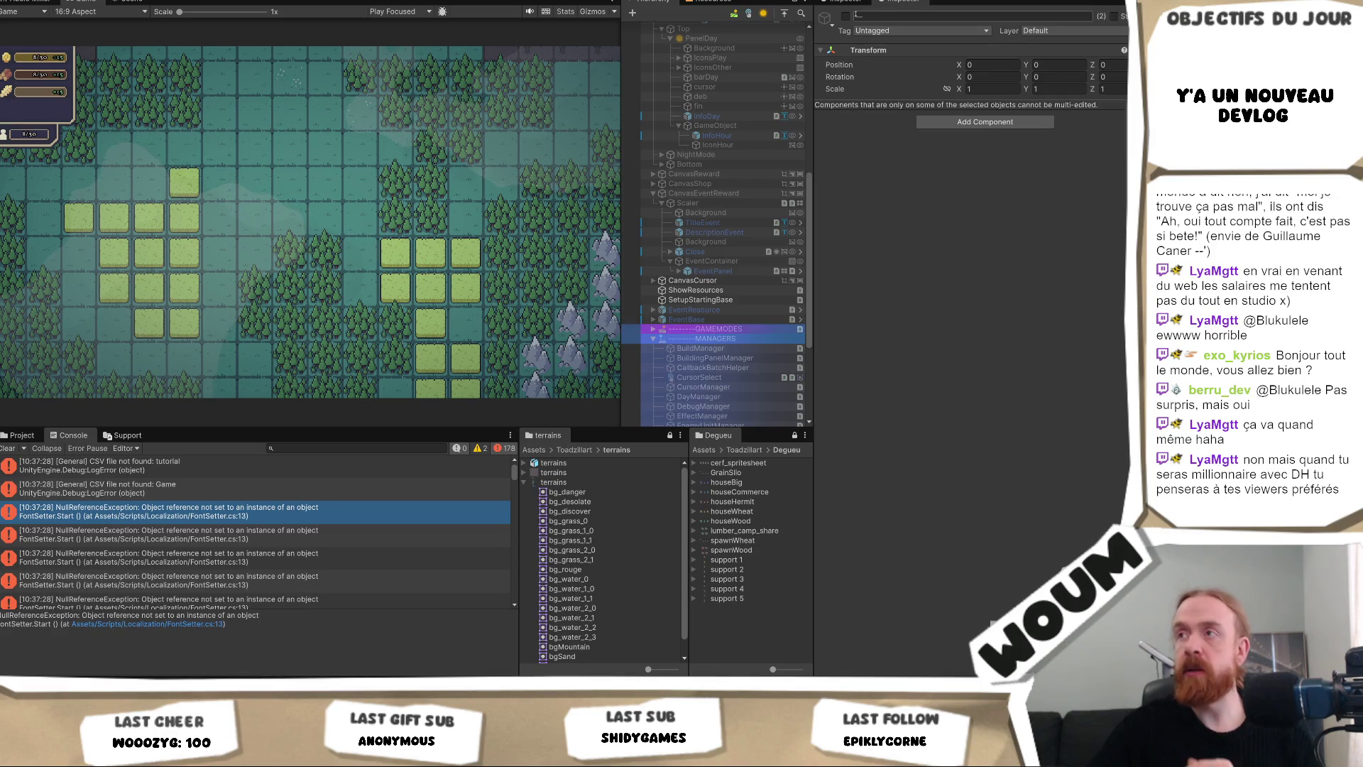
{"action": "scroll", "coordinate": [715, 319], "scroll_direction": "up", "scroll_amount": 10}
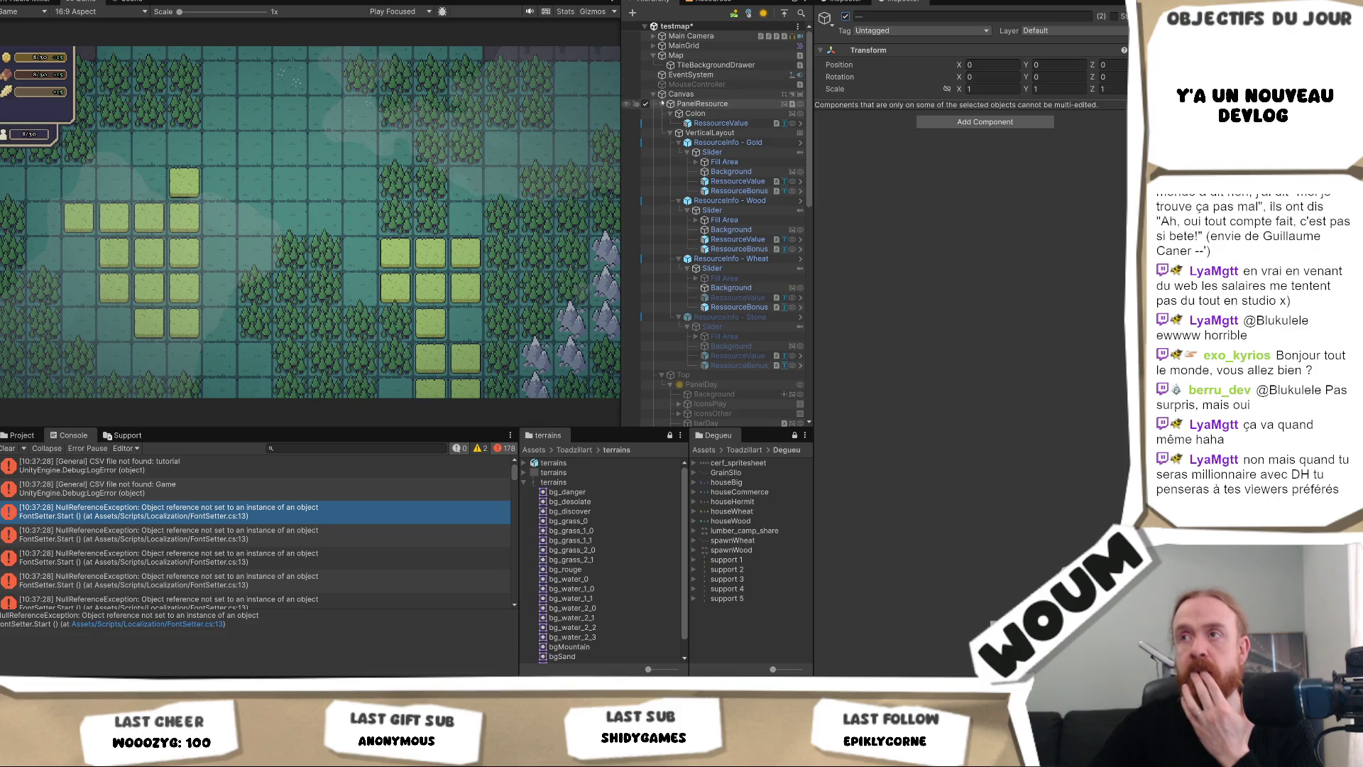
Toggle the Top UI group active on and off, then select PanelResource.
{"action": "left_click", "coordinate": [662, 104]}
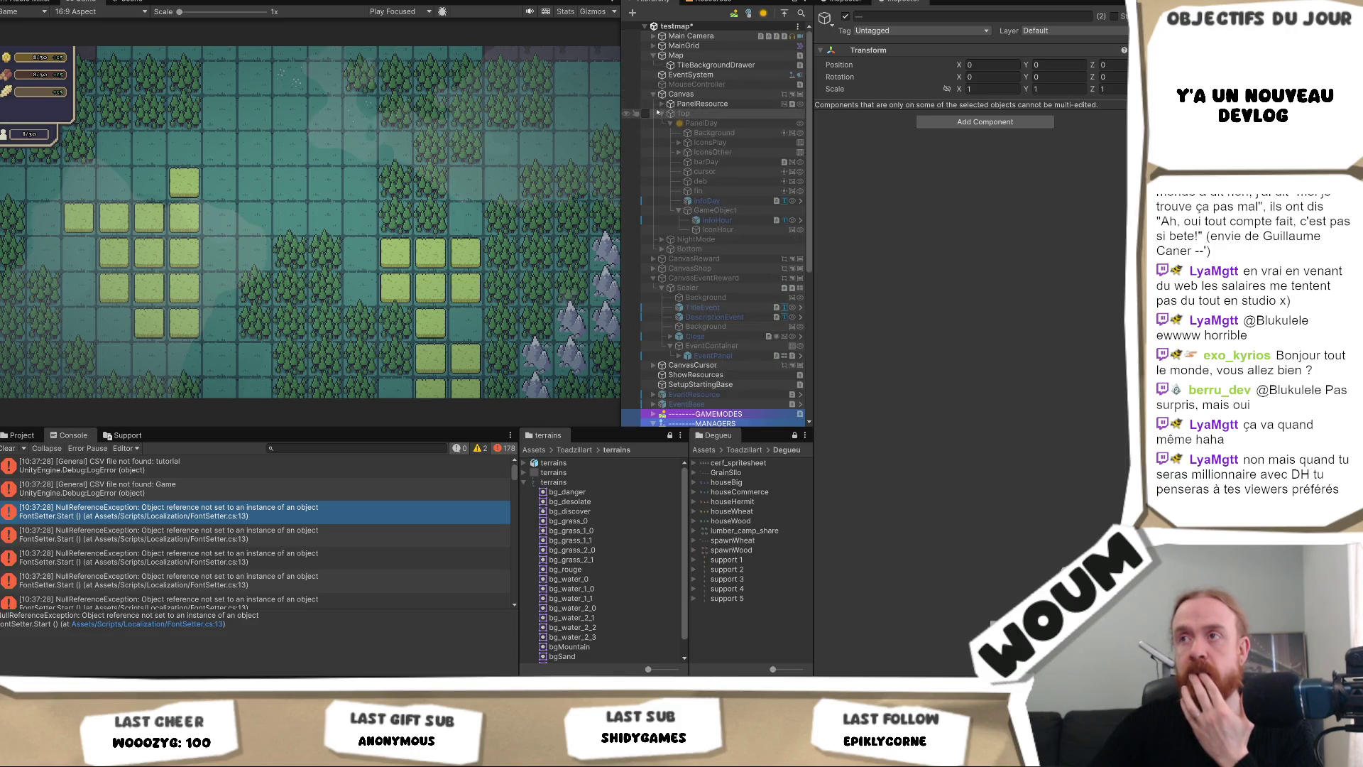
{"action": "left_click", "coordinate": [682, 113]}
{"action": "left_click", "coordinate": [845, 17]}
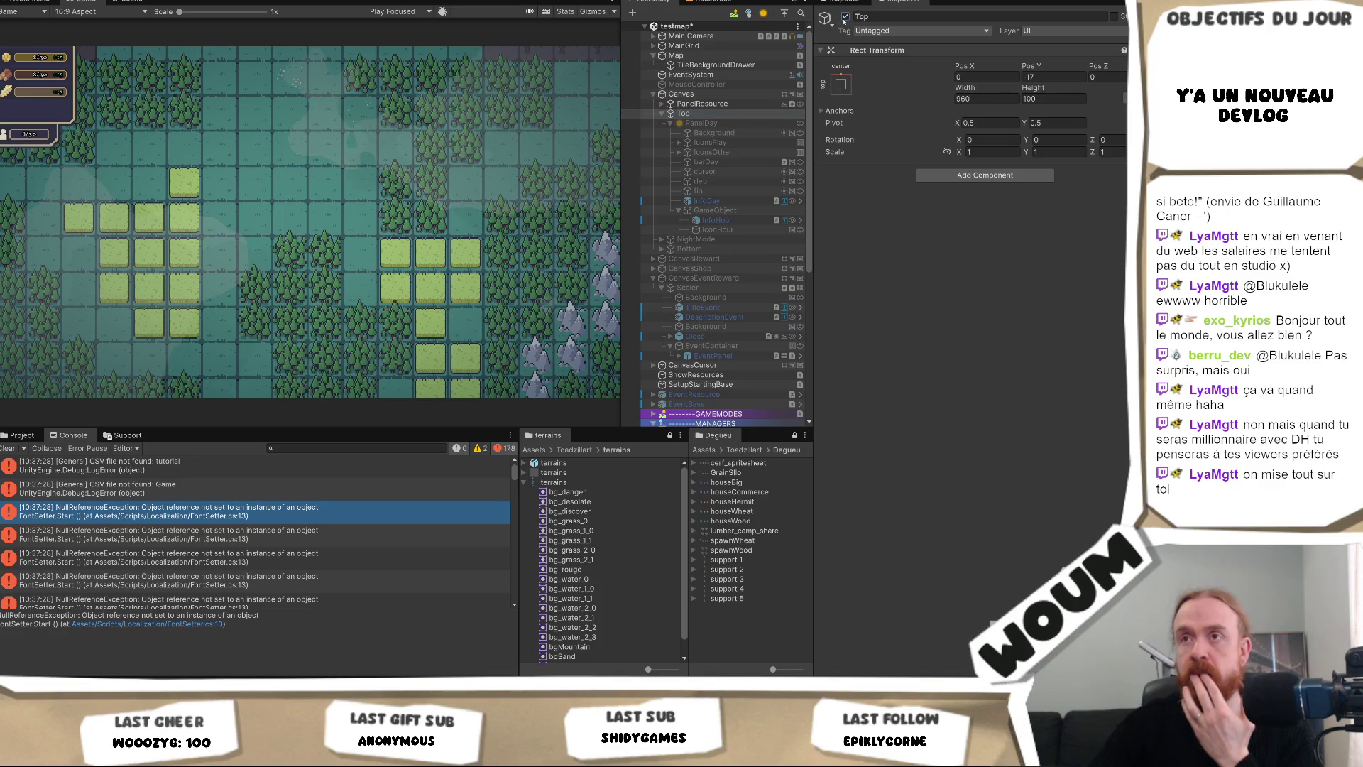
{"action": "left_click", "coordinate": [731, 124]}
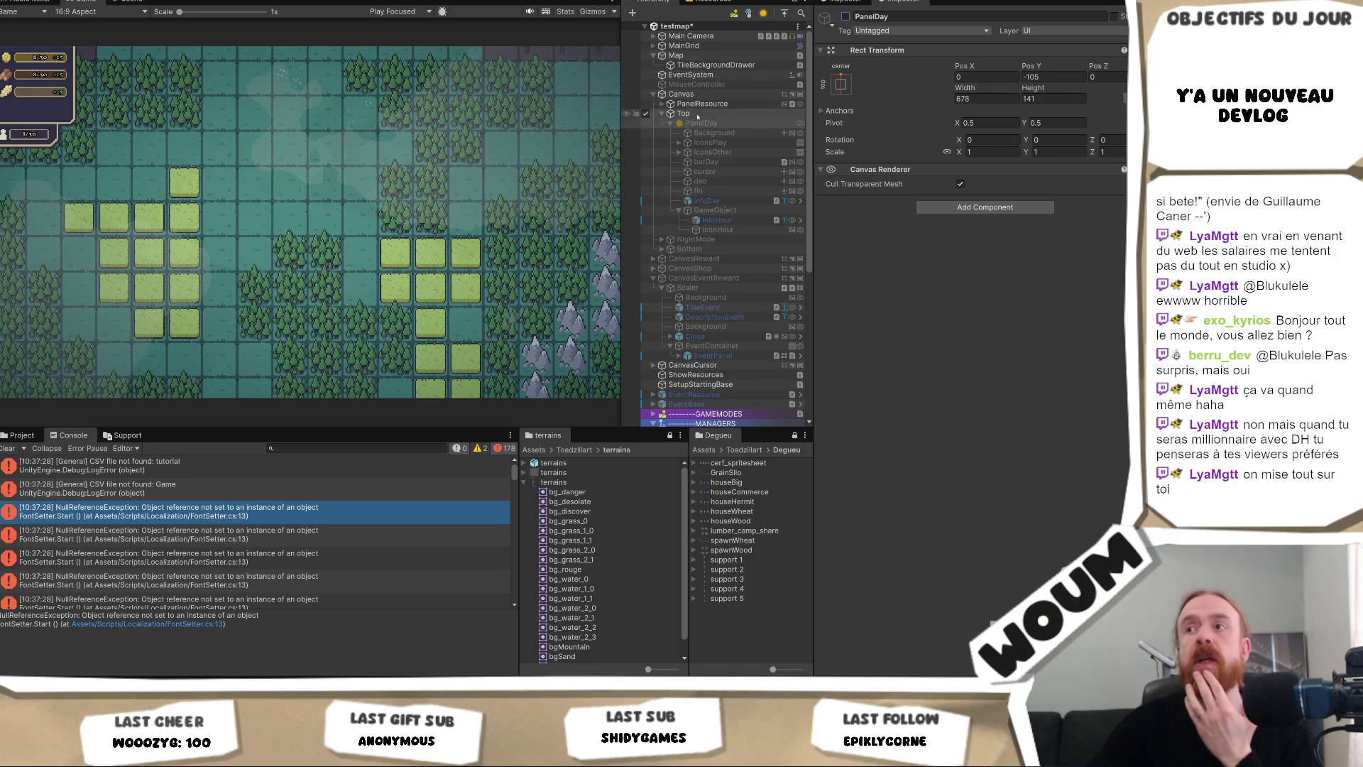
{"action": "left_click", "coordinate": [683, 114]}
{"action": "left_click", "coordinate": [846, 17]}
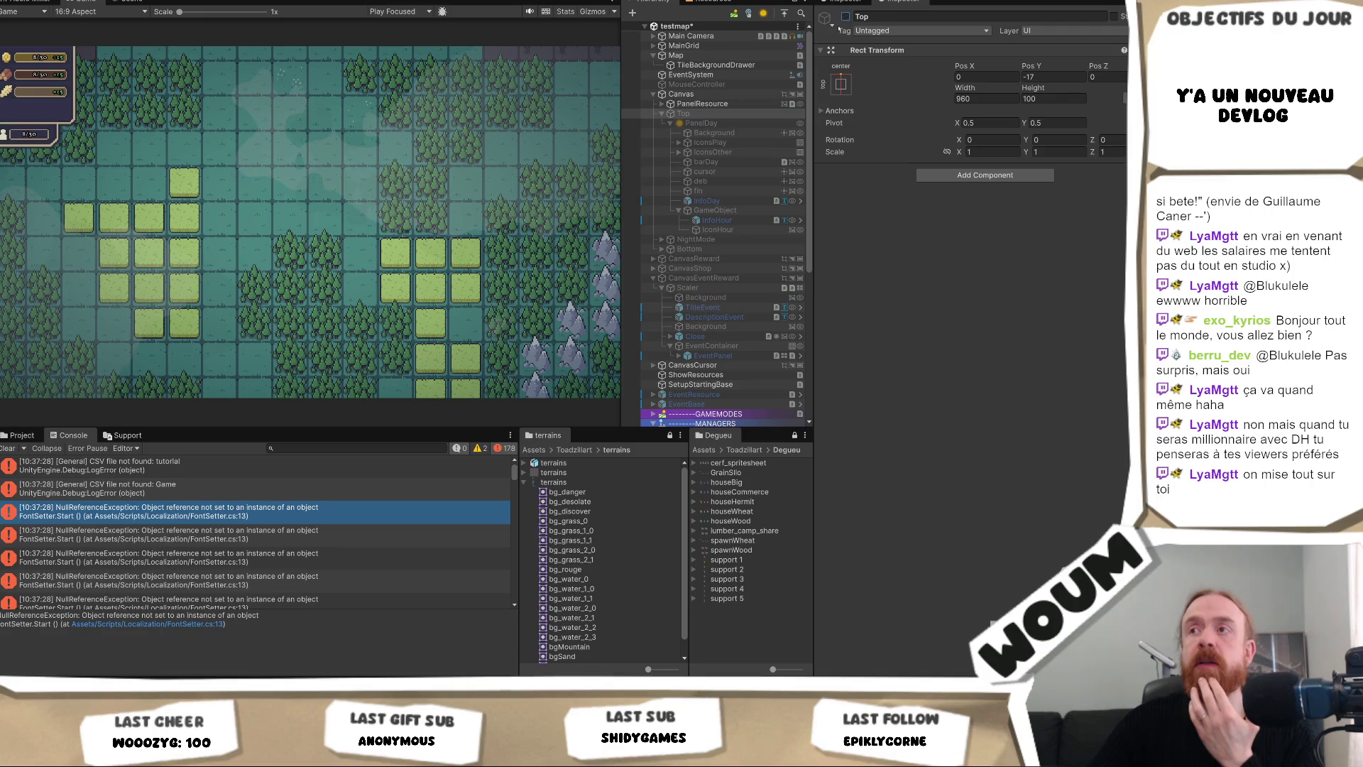
{"action": "left_click", "coordinate": [732, 104]}
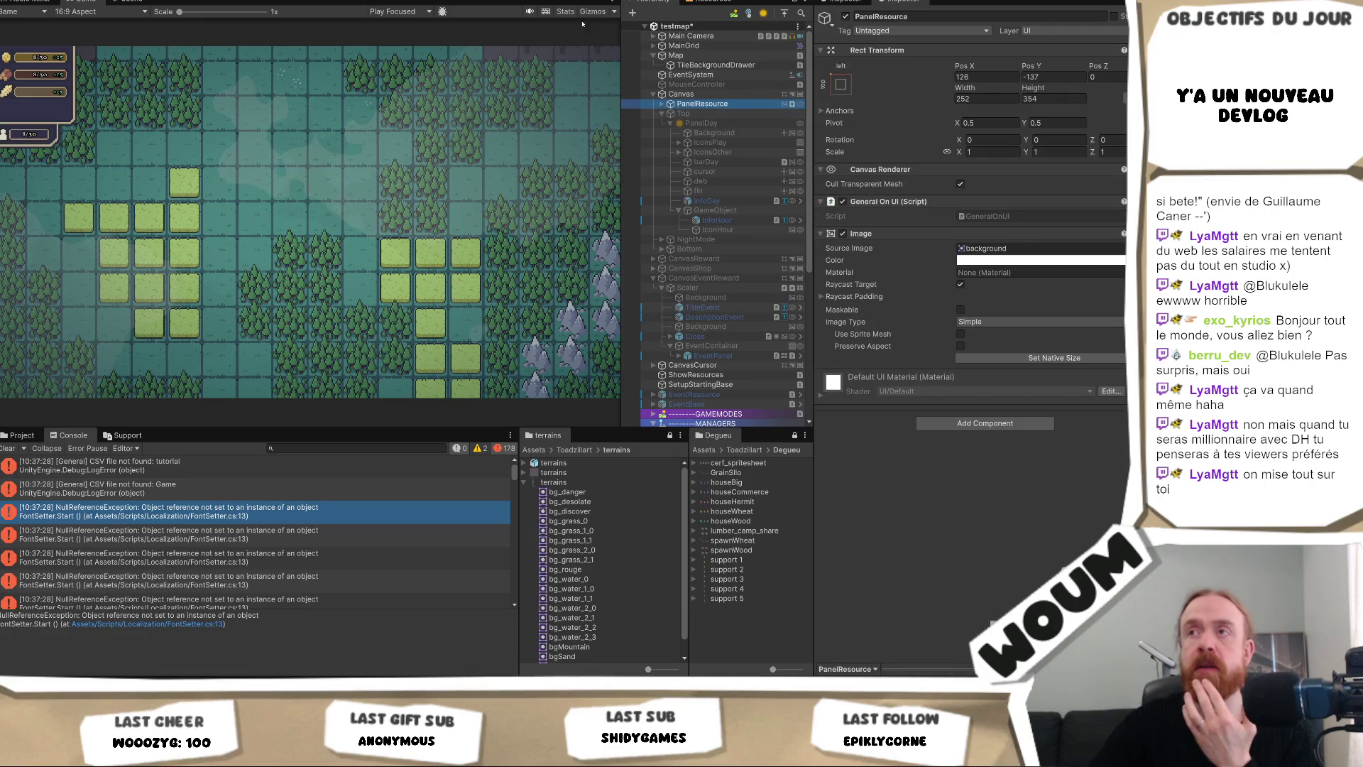
Run the game and show the SetupStartingBase.cs:125 NullReferenceException stack trace.
{"action": "key", "text": "ctrl+p"}
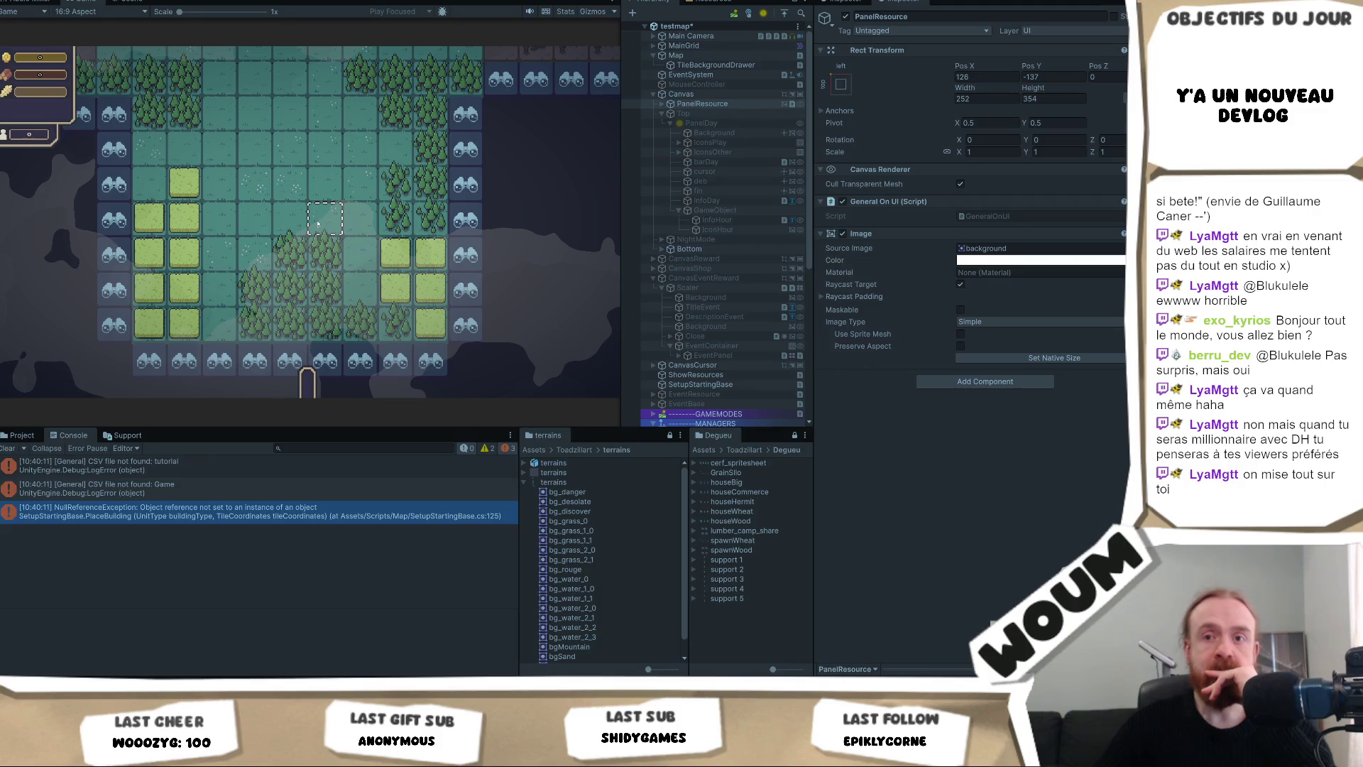
{"action": "left_click", "coordinate": [239, 516]}
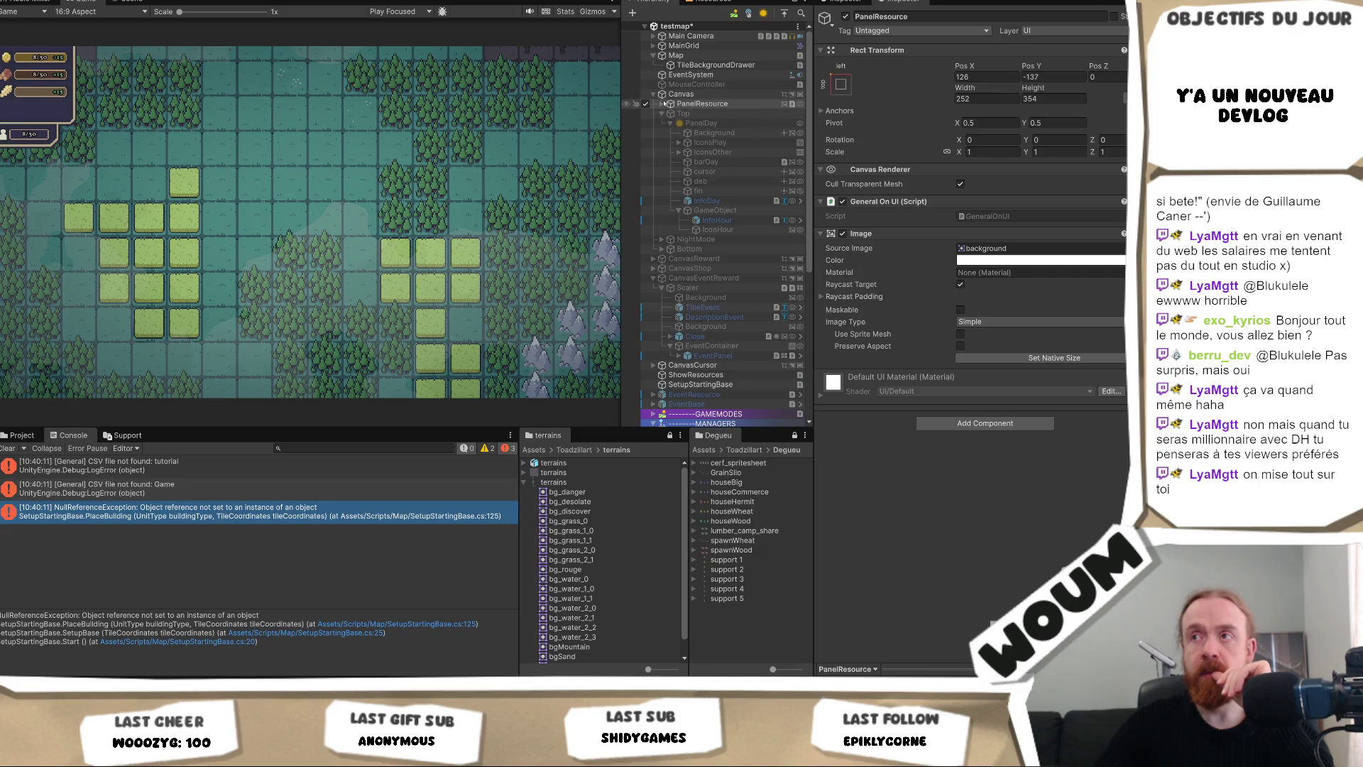
Expand PanelResource in the Hierarchy to check its resource rows.
{"action": "left_click", "coordinate": [662, 104]}
{"action": "scroll", "coordinate": [687, 263], "scroll_direction": "down", "scroll_amount": 5}
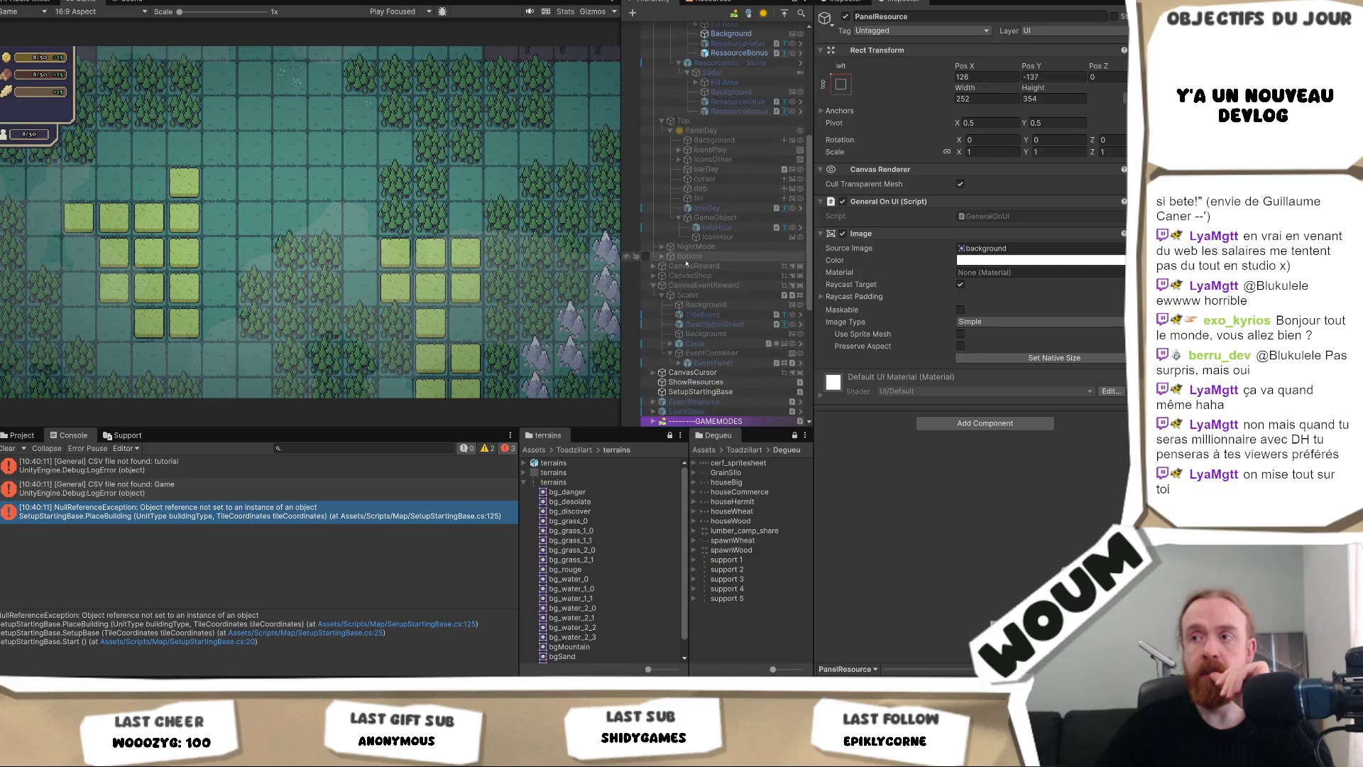
{"action": "scroll", "coordinate": [686, 263], "scroll_direction": "up", "scroll_amount": 5}
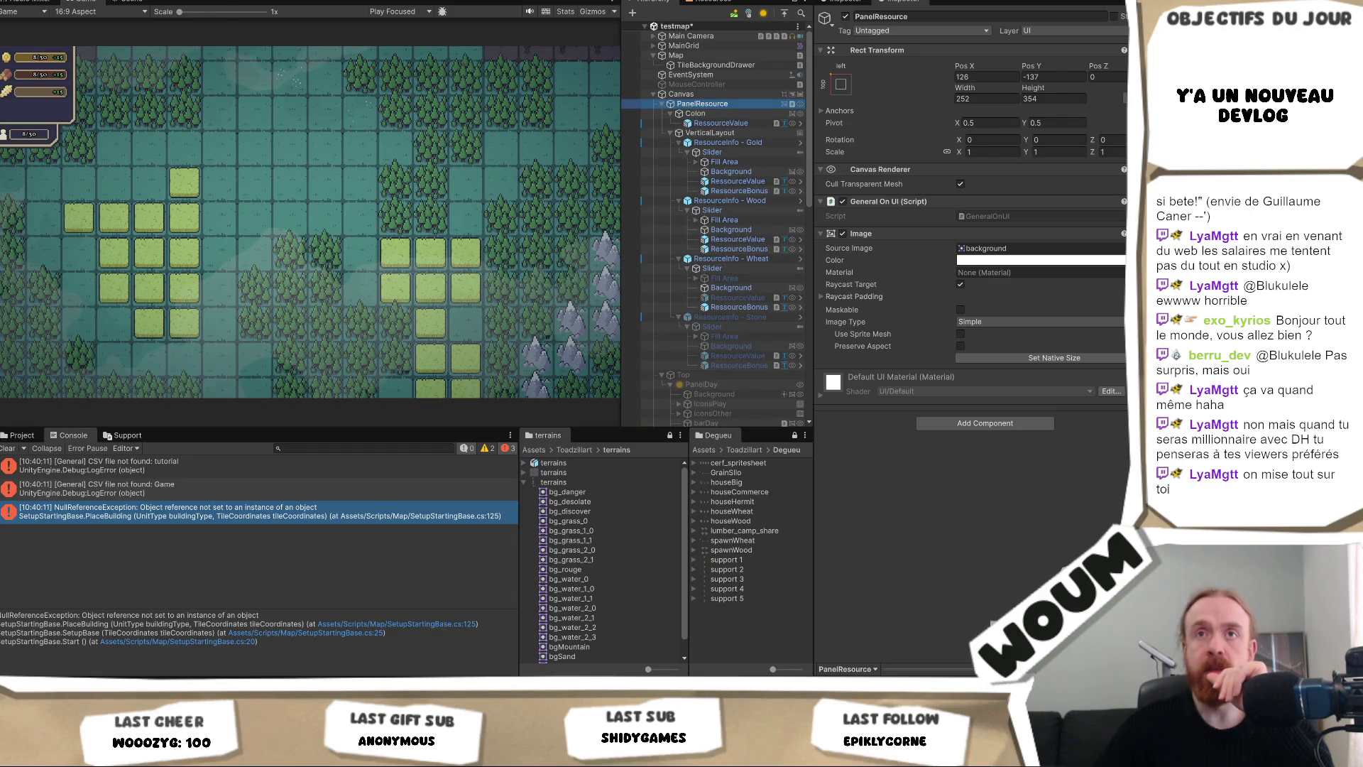
Reopen the testmap scene from File > Open Recent Scene.
{"action": "left_click", "coordinate": [22, 0]}
{"action": "mouse_move", "coordinate": [43, 1]}
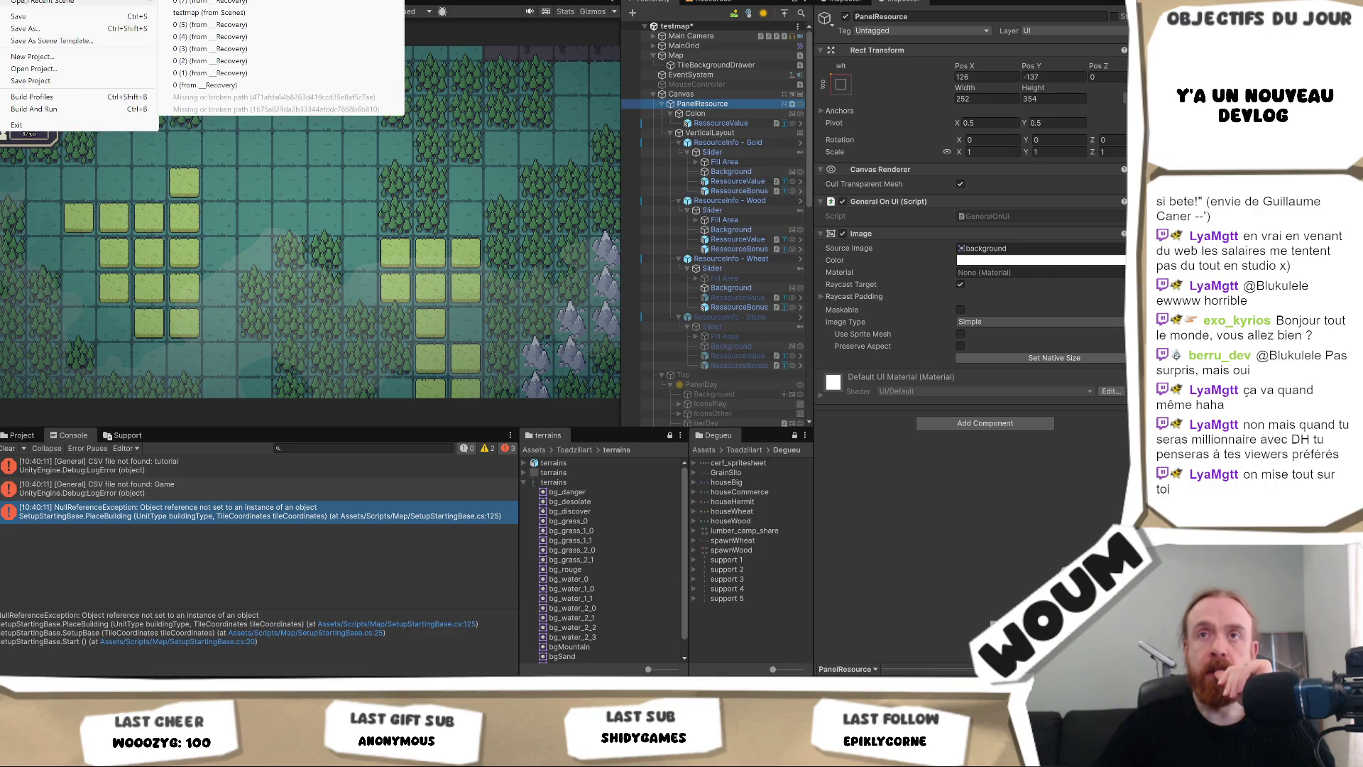
{"action": "left_click", "coordinate": [257, 14]}
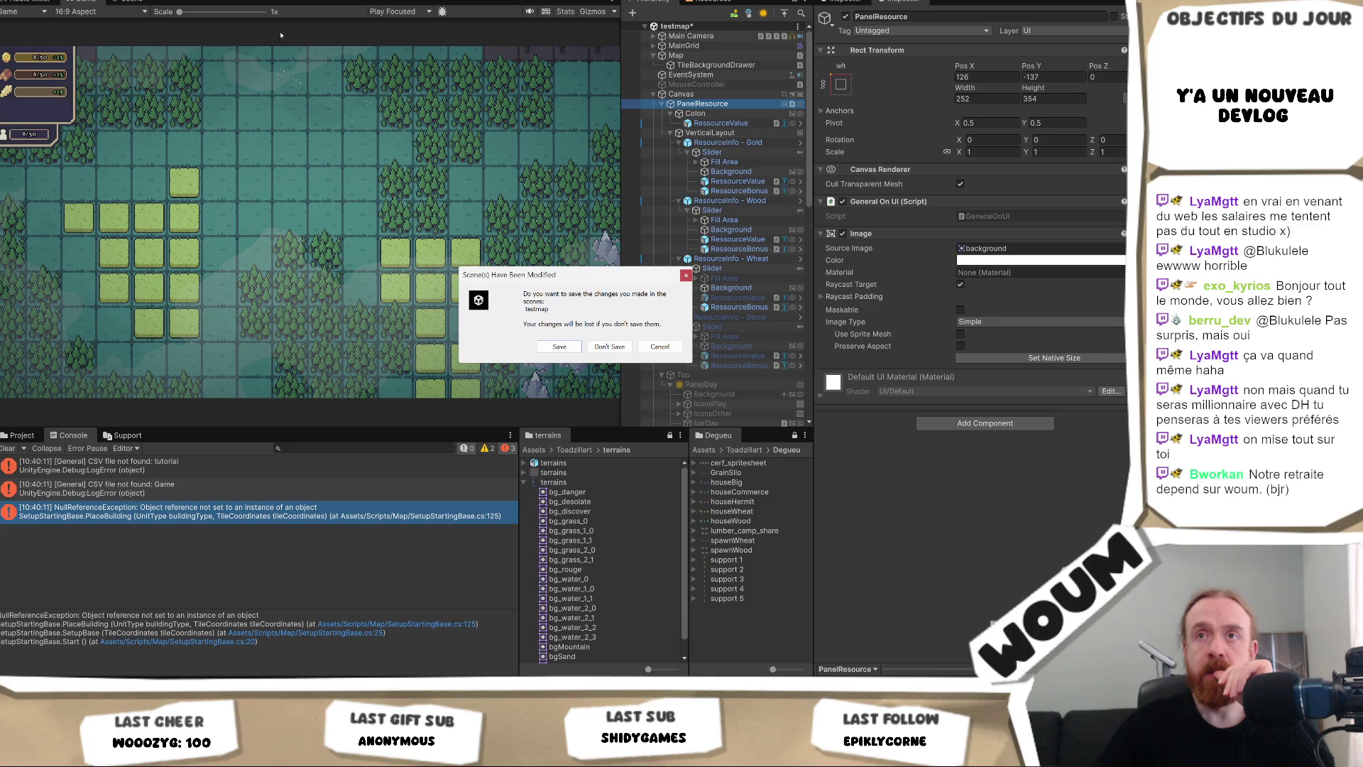
Discard the unsaved testmap changes and run the freshly reloaded scene.
{"action": "left_click", "coordinate": [612, 347]}
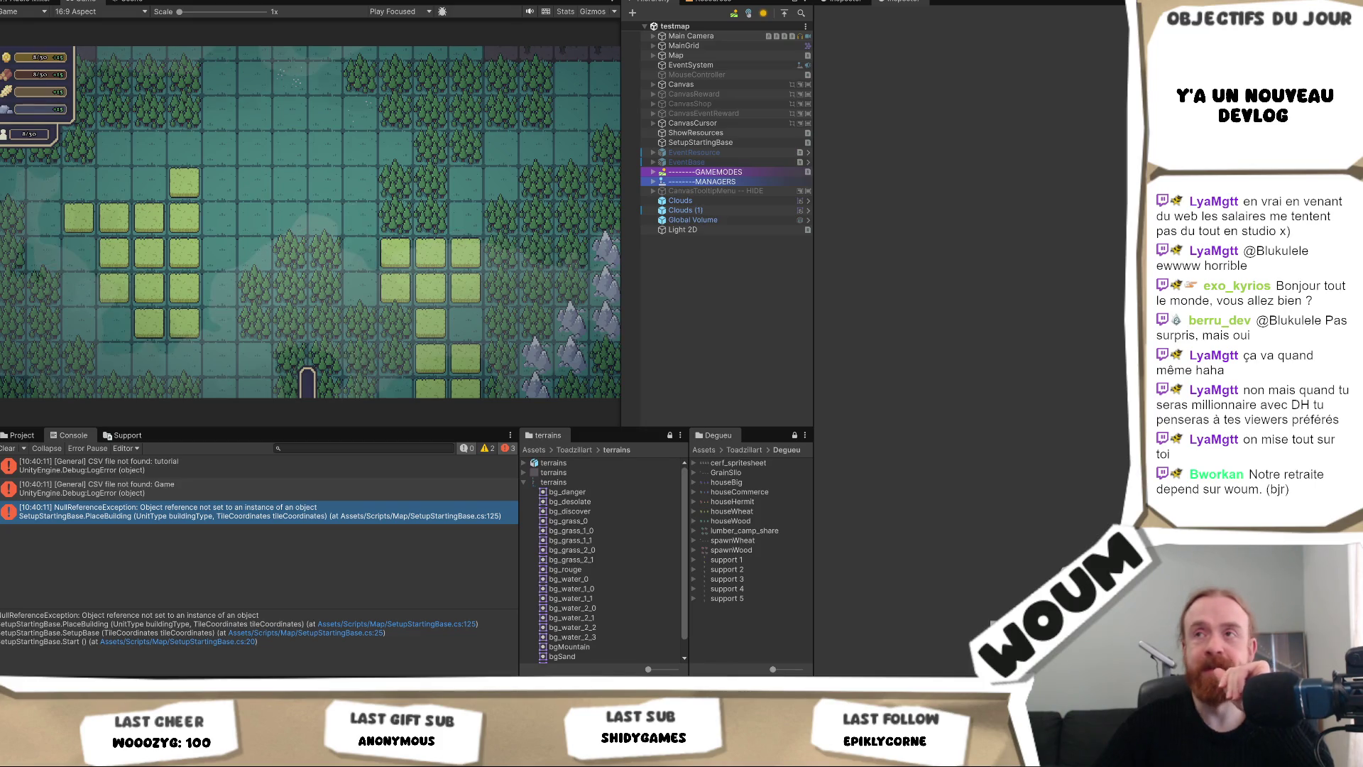
{"action": "key", "text": "ctrl+p"}
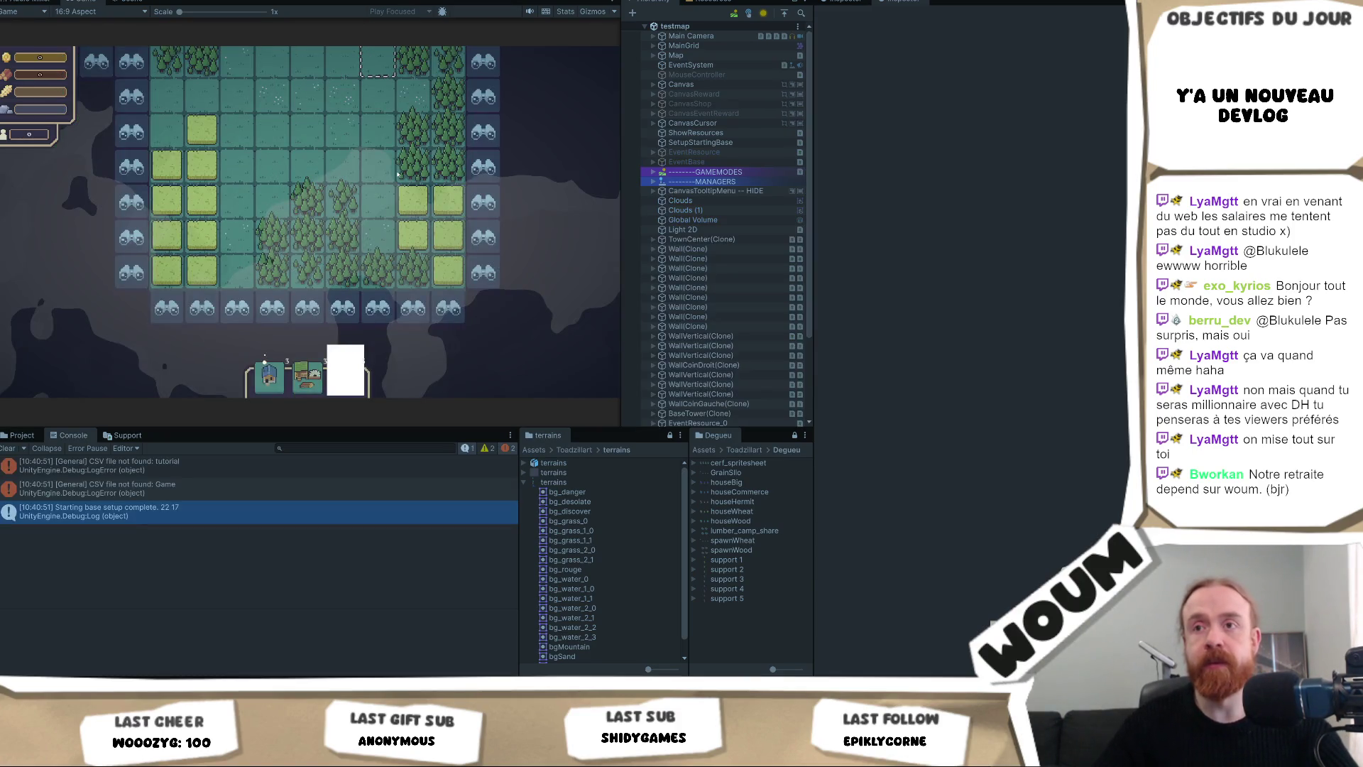
Click map tiles at (24, 25), (25, 21) and (27, 28), then stop play mode.
{"action": "left_click", "coordinate": [395, 171]}
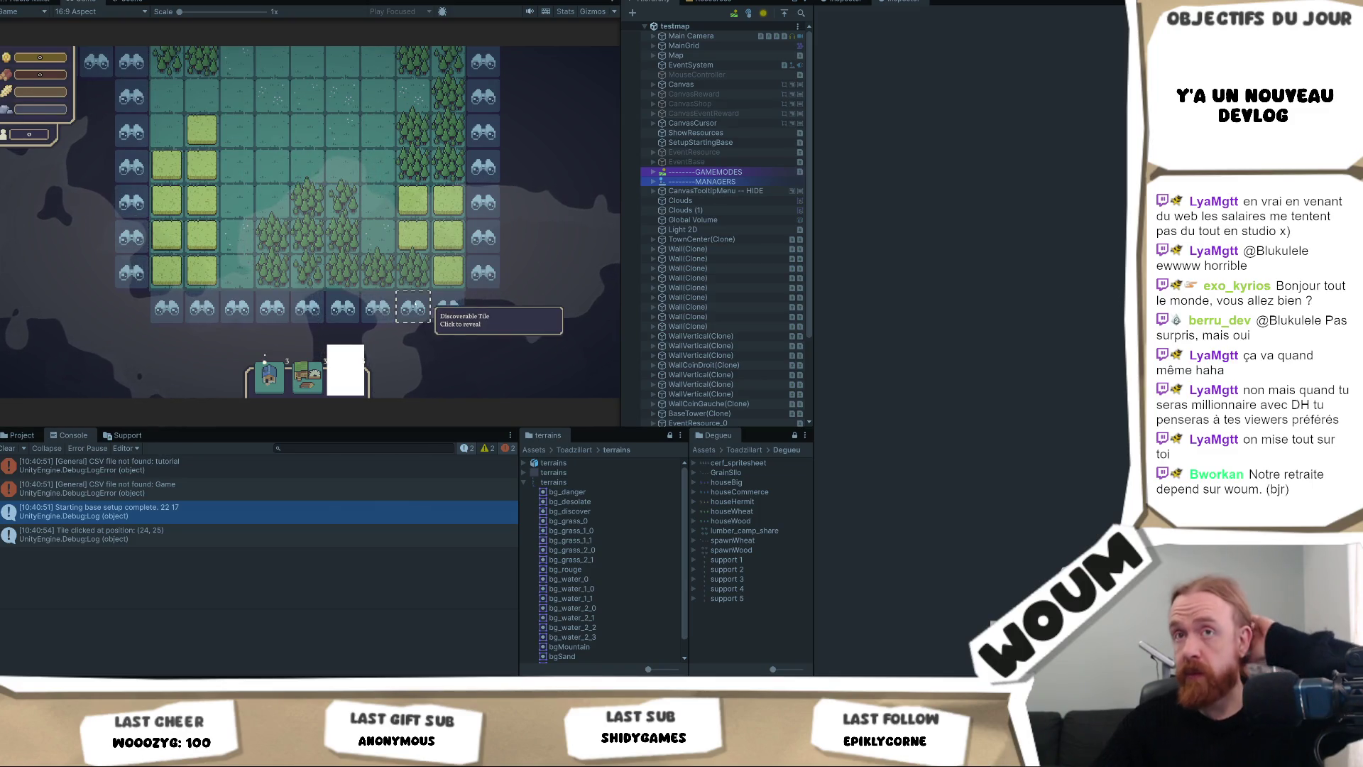
{"action": "left_click", "coordinate": [419, 302]}
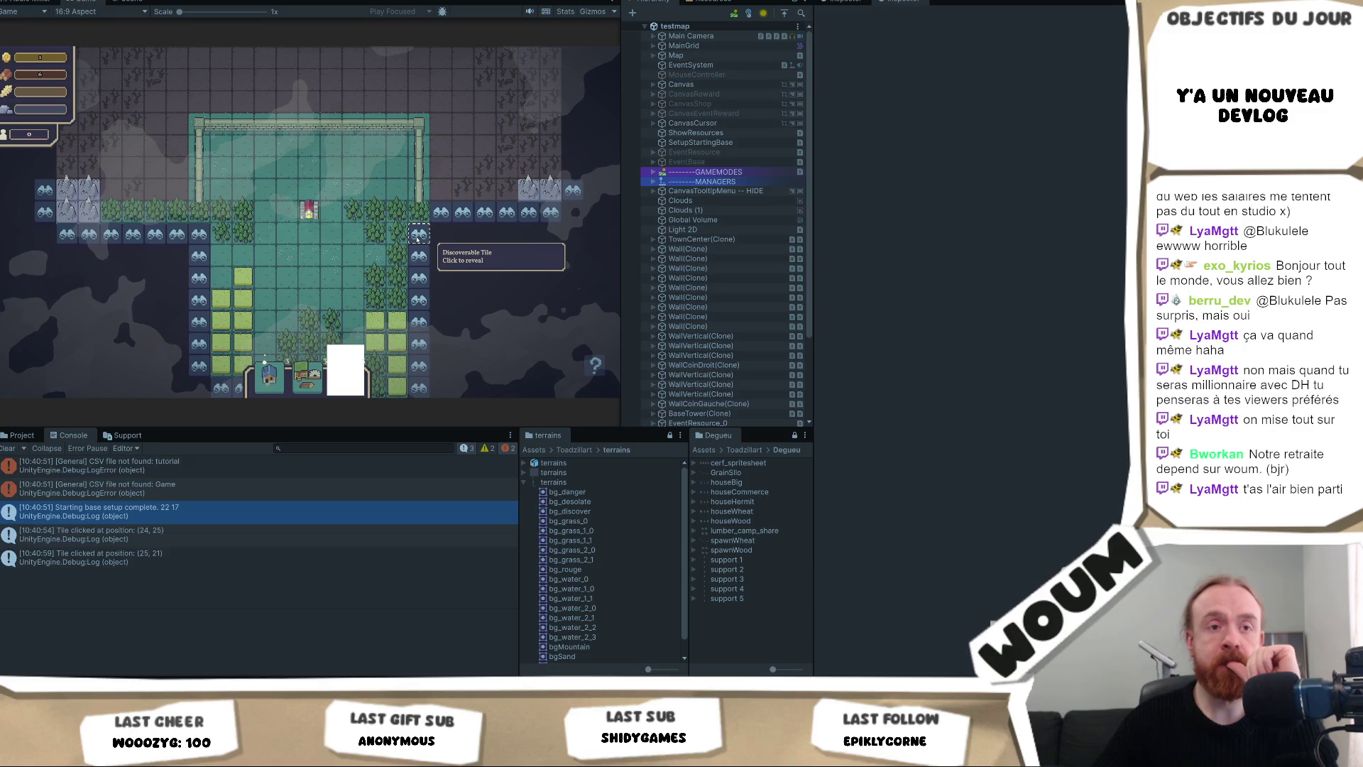
{"action": "left_click", "coordinate": [418, 237]}
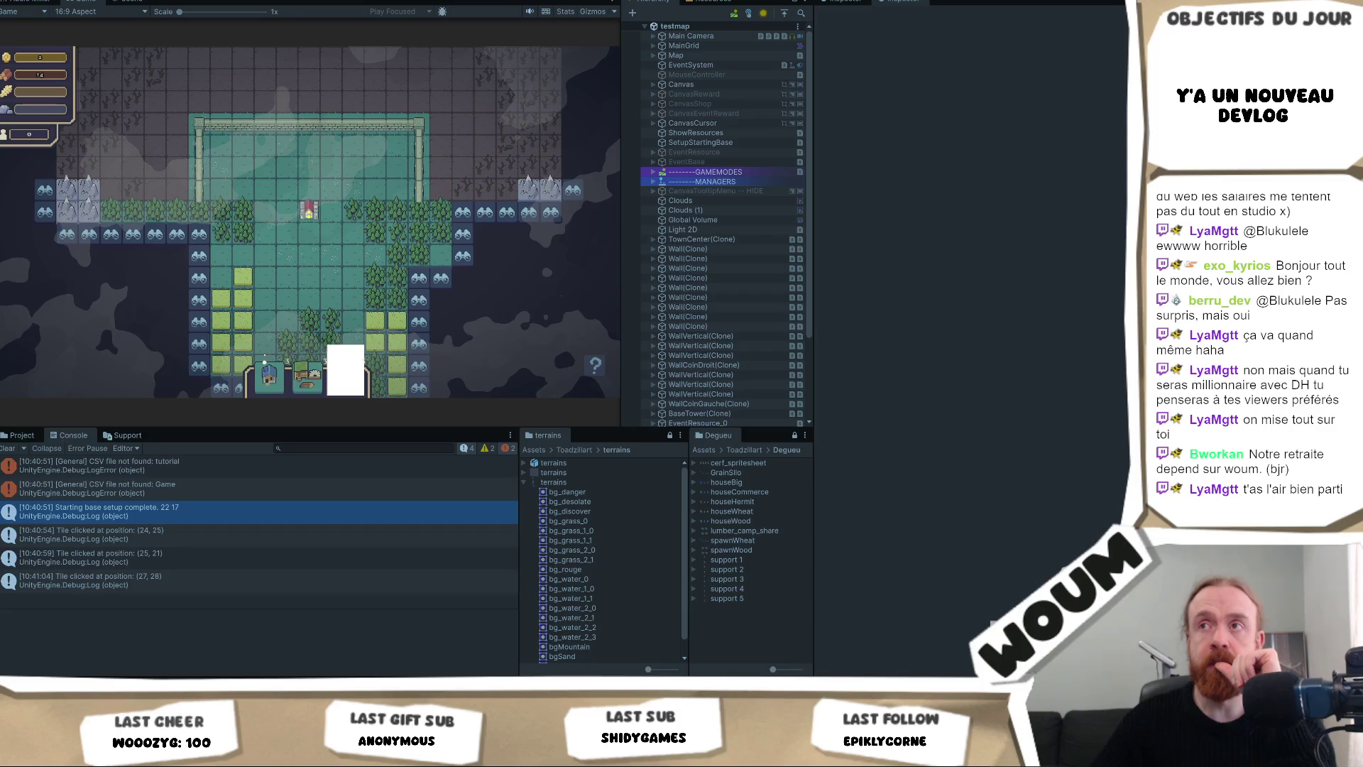
{"action": "key", "text": "ctrl+p"}
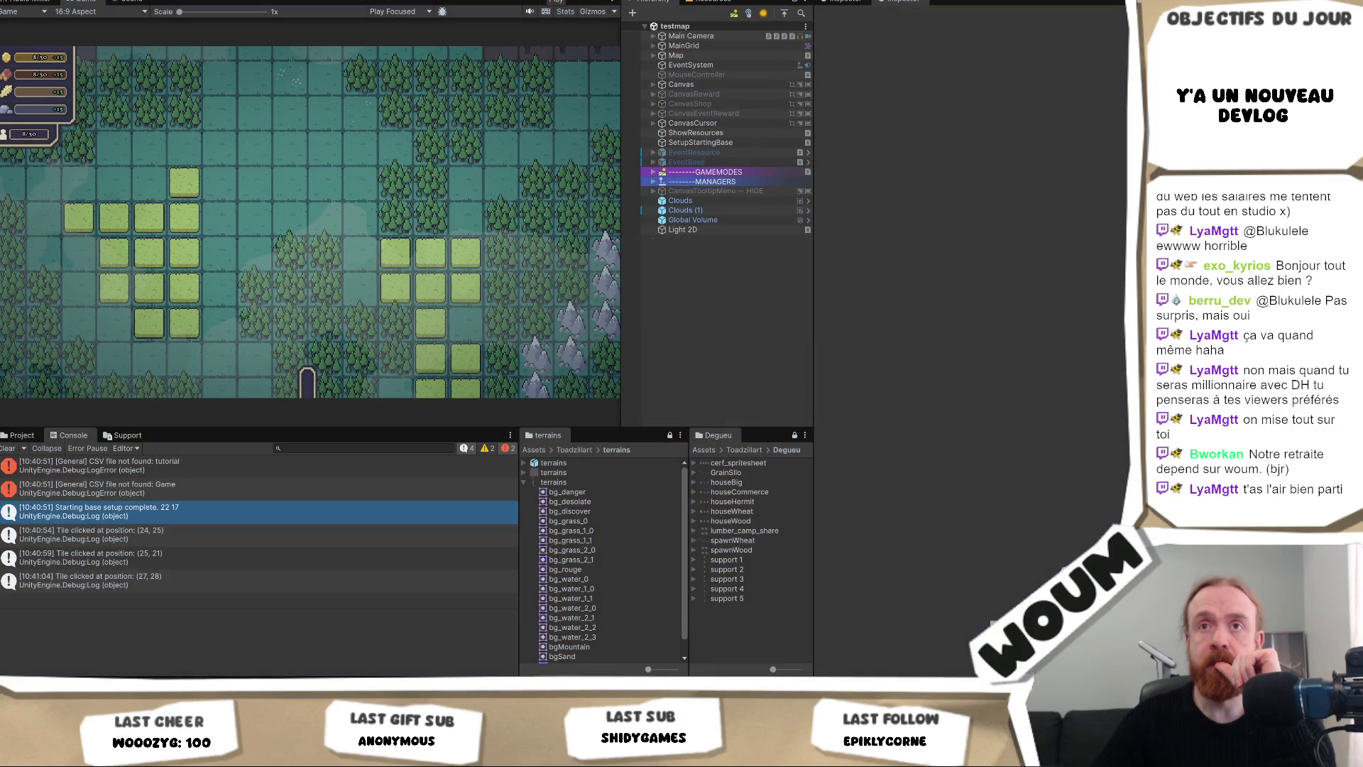
Expand Canvas > Top > PanelResource > VerticalLayout and inspect the Wheat resource value text.
{"action": "left_click", "coordinate": [653, 84]}
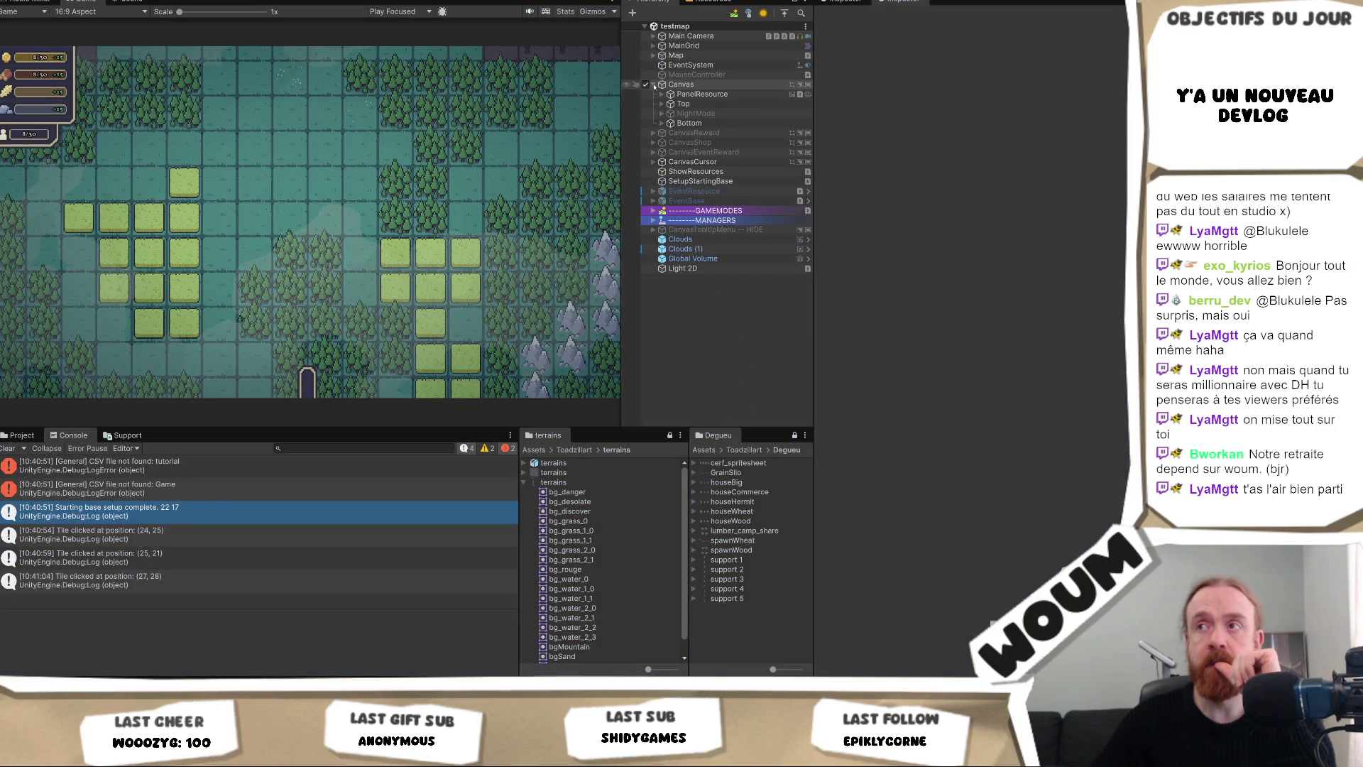
{"action": "left_click", "coordinate": [661, 103]}
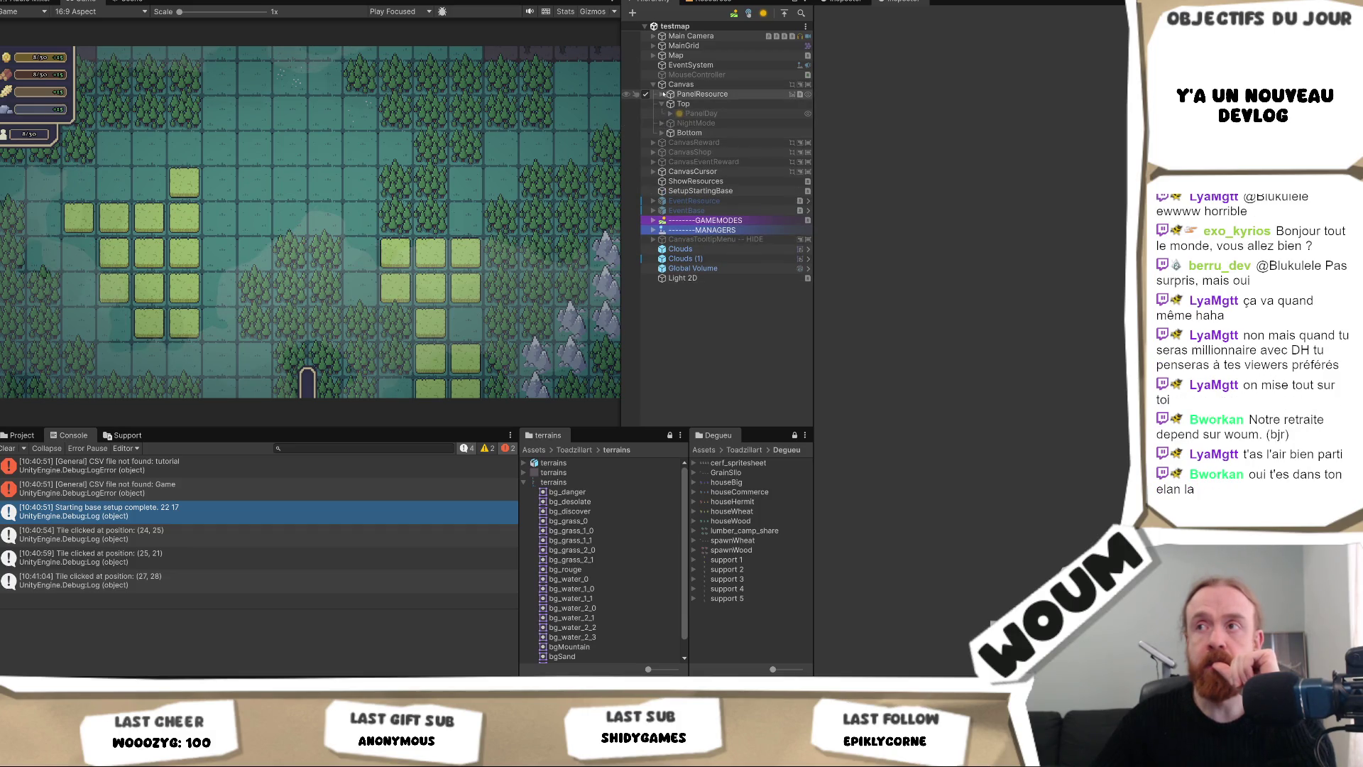
{"action": "left_click", "coordinate": [662, 94]}
{"action": "left_click", "coordinate": [670, 113]}
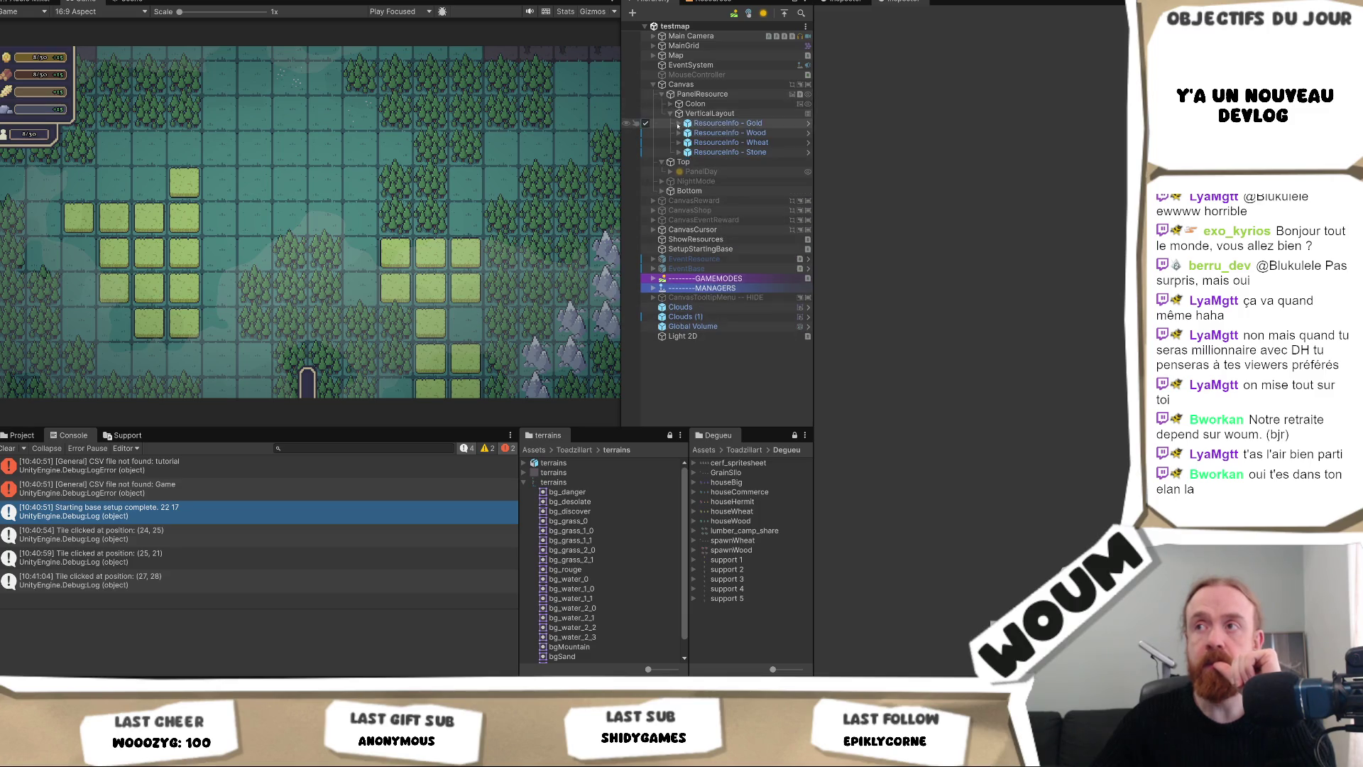
{"action": "left_click", "coordinate": [718, 145]}
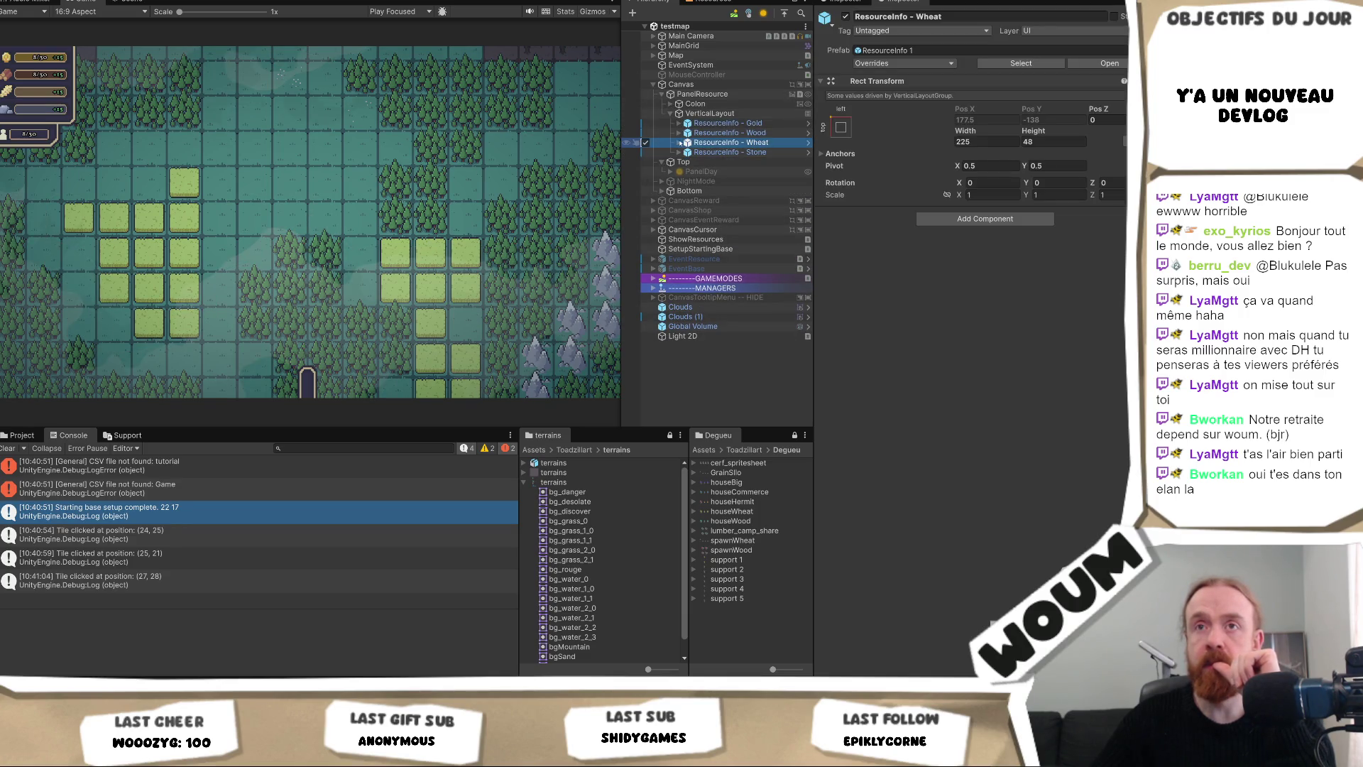
{"action": "left_click", "coordinate": [680, 143]}
{"action": "left_click", "coordinate": [688, 152]}
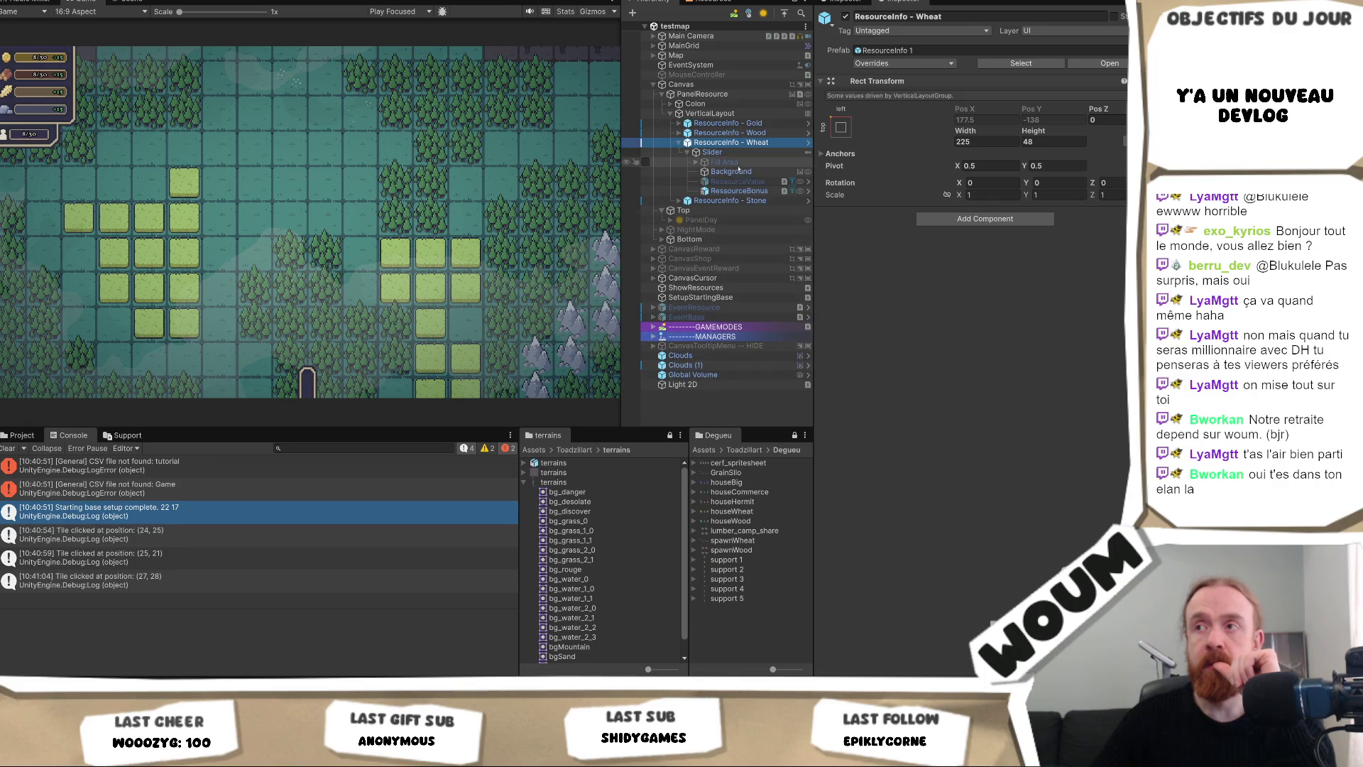
{"action": "left_click", "coordinate": [738, 182]}
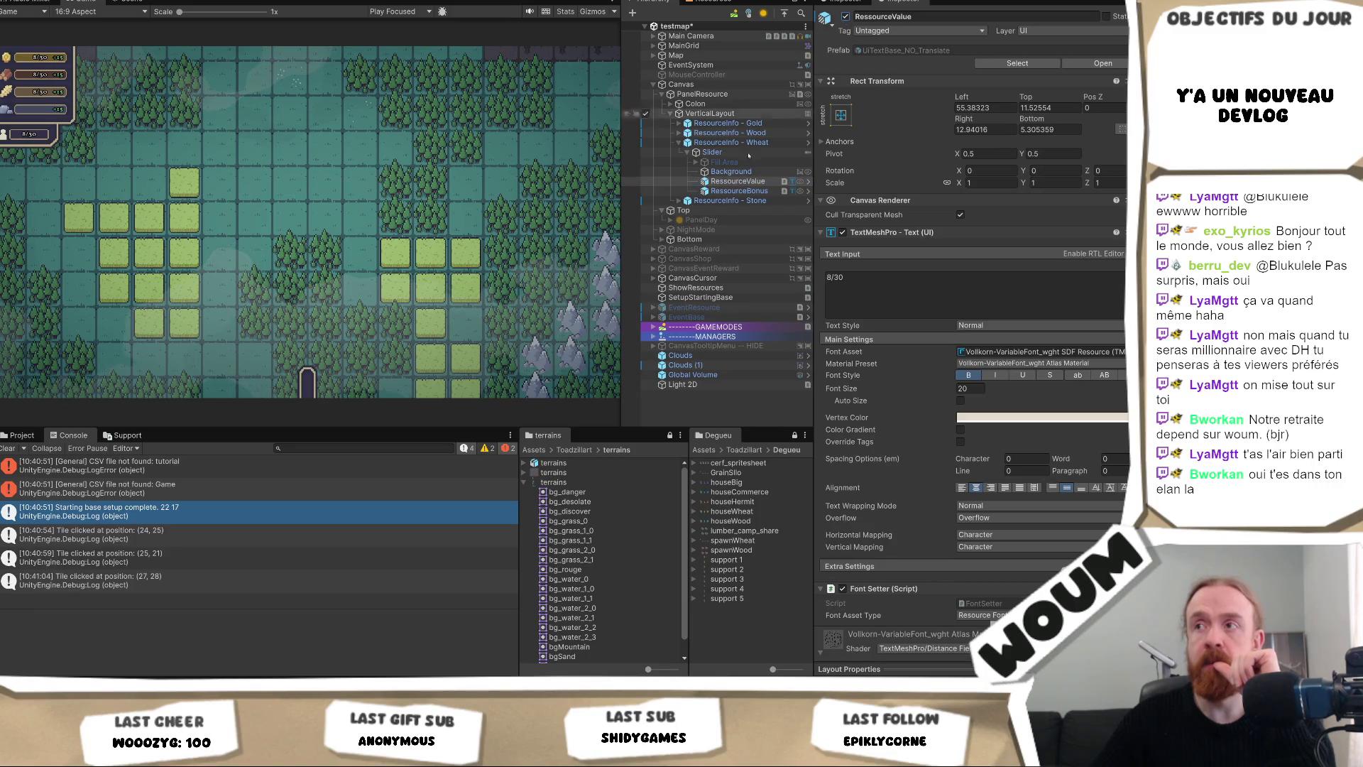
Inspect the Stone ResourceValue text (8/30, size 20) and its font material.
{"action": "left_click", "coordinate": [676, 202]}
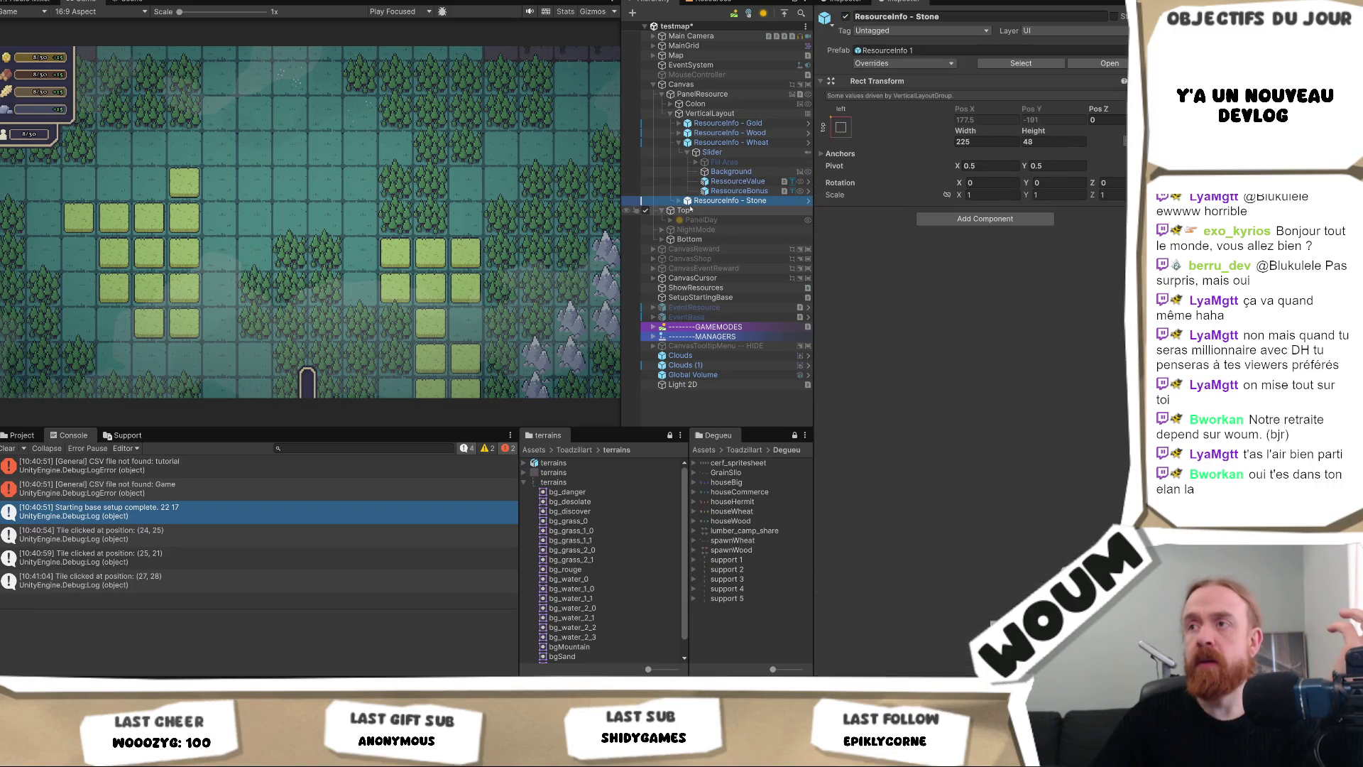
{"action": "left_click", "coordinate": [679, 201]}
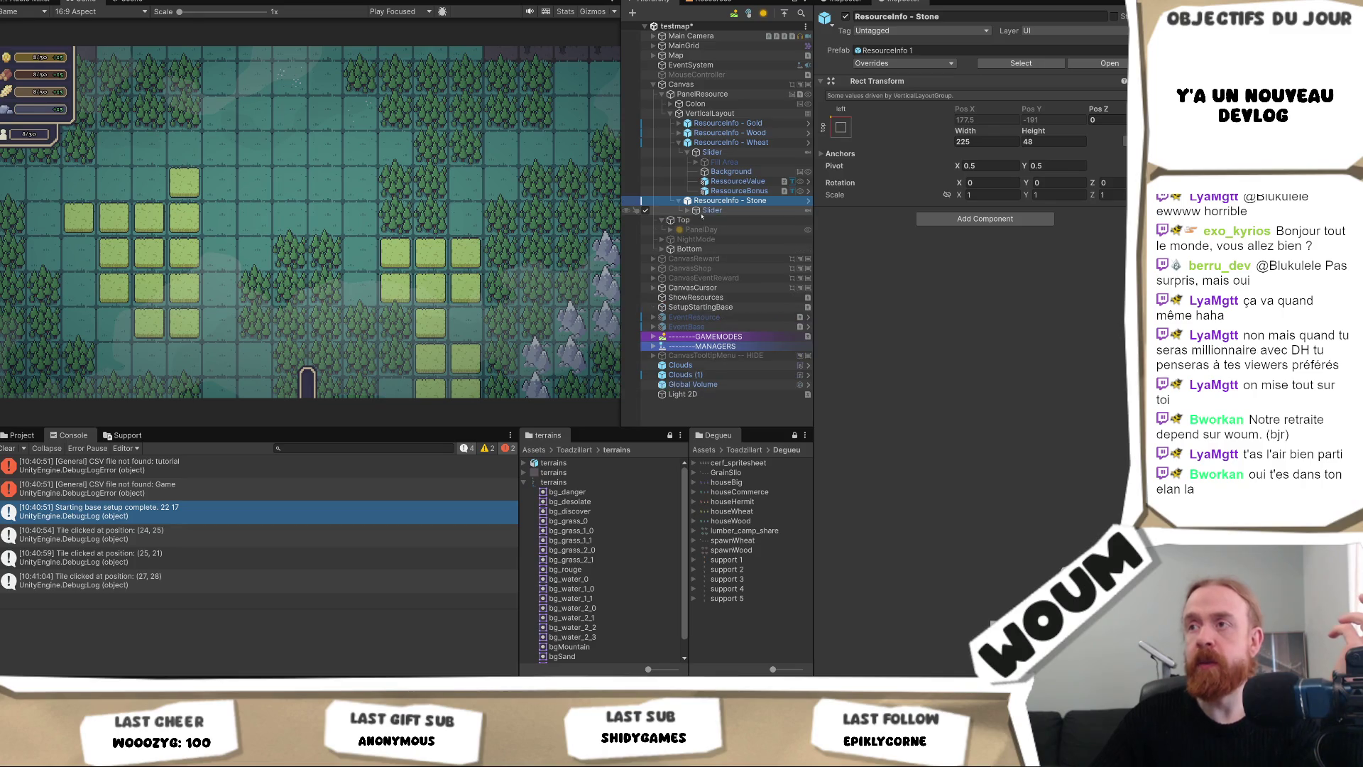
{"action": "left_click", "coordinate": [688, 211]}
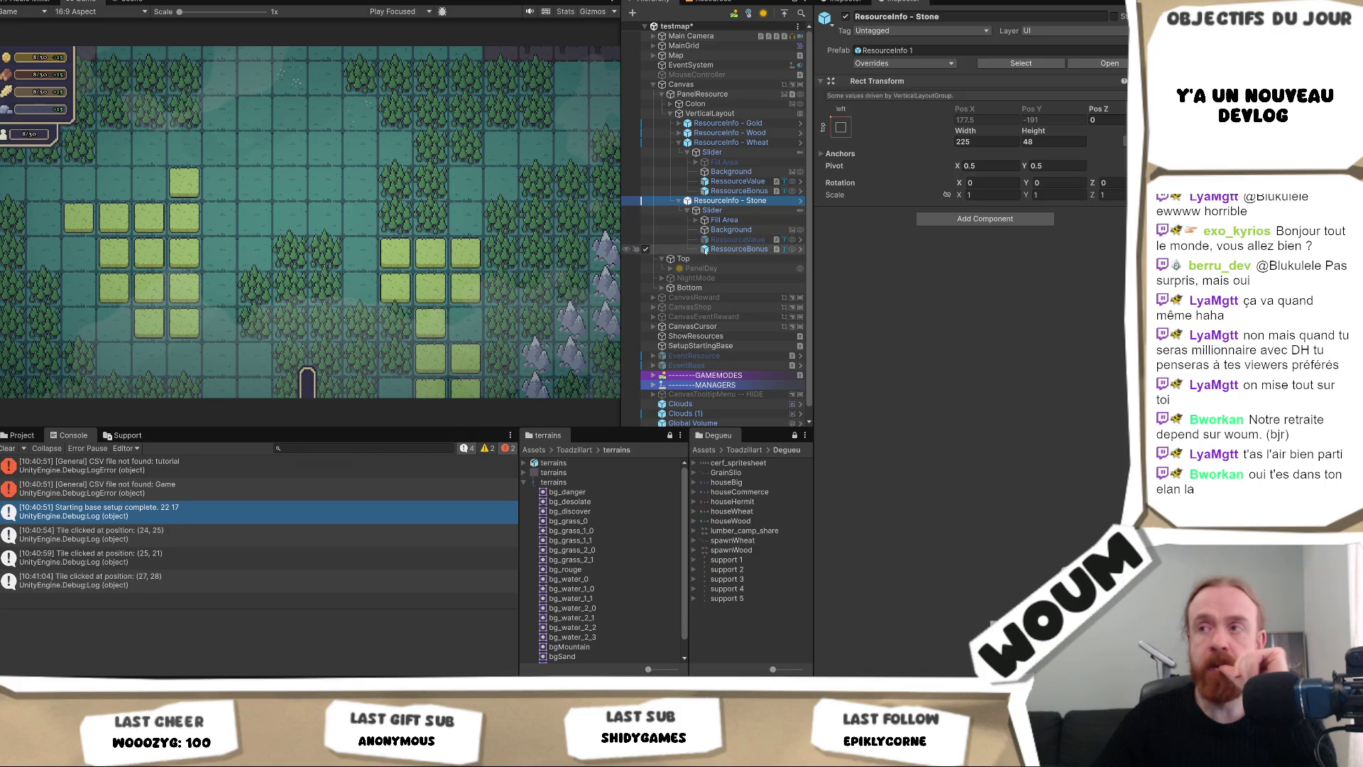
{"action": "left_click", "coordinate": [739, 239]}
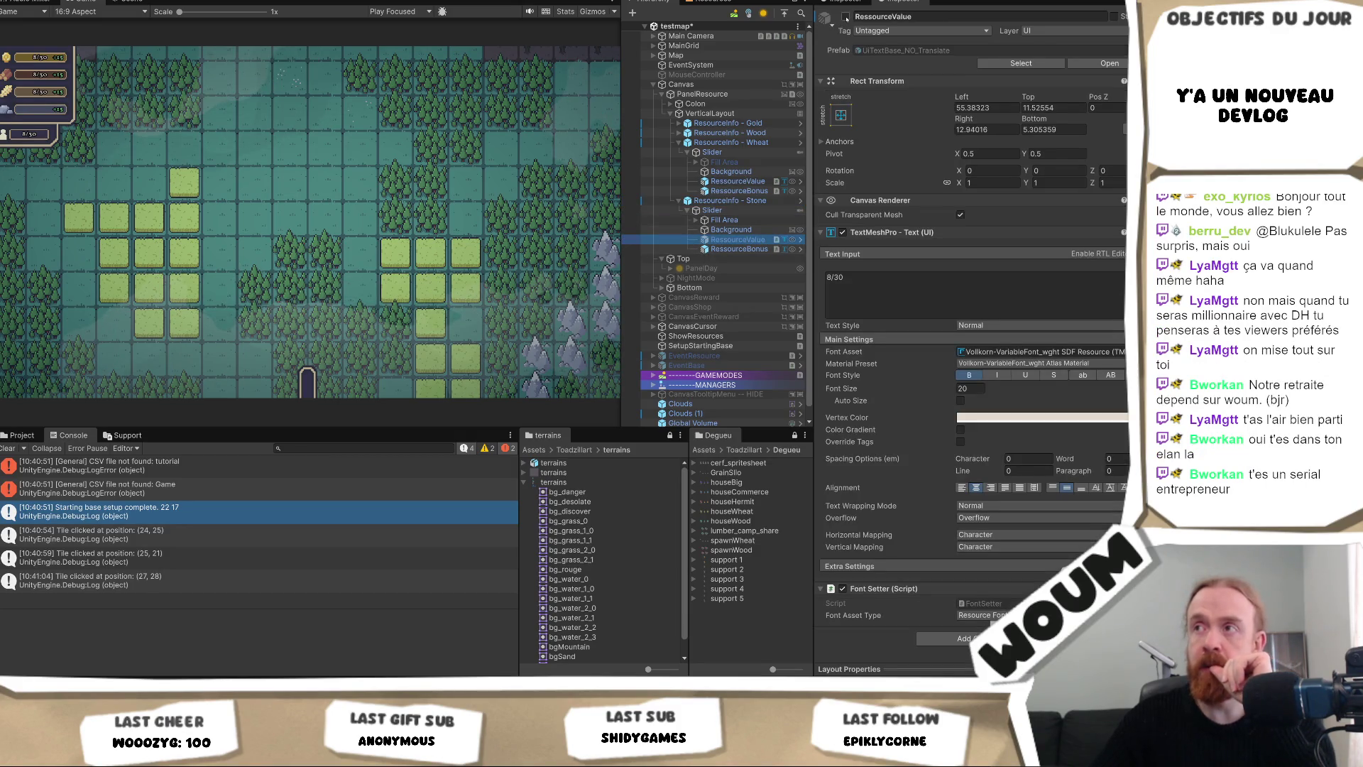
{"action": "left_click", "coordinate": [406, 180]}
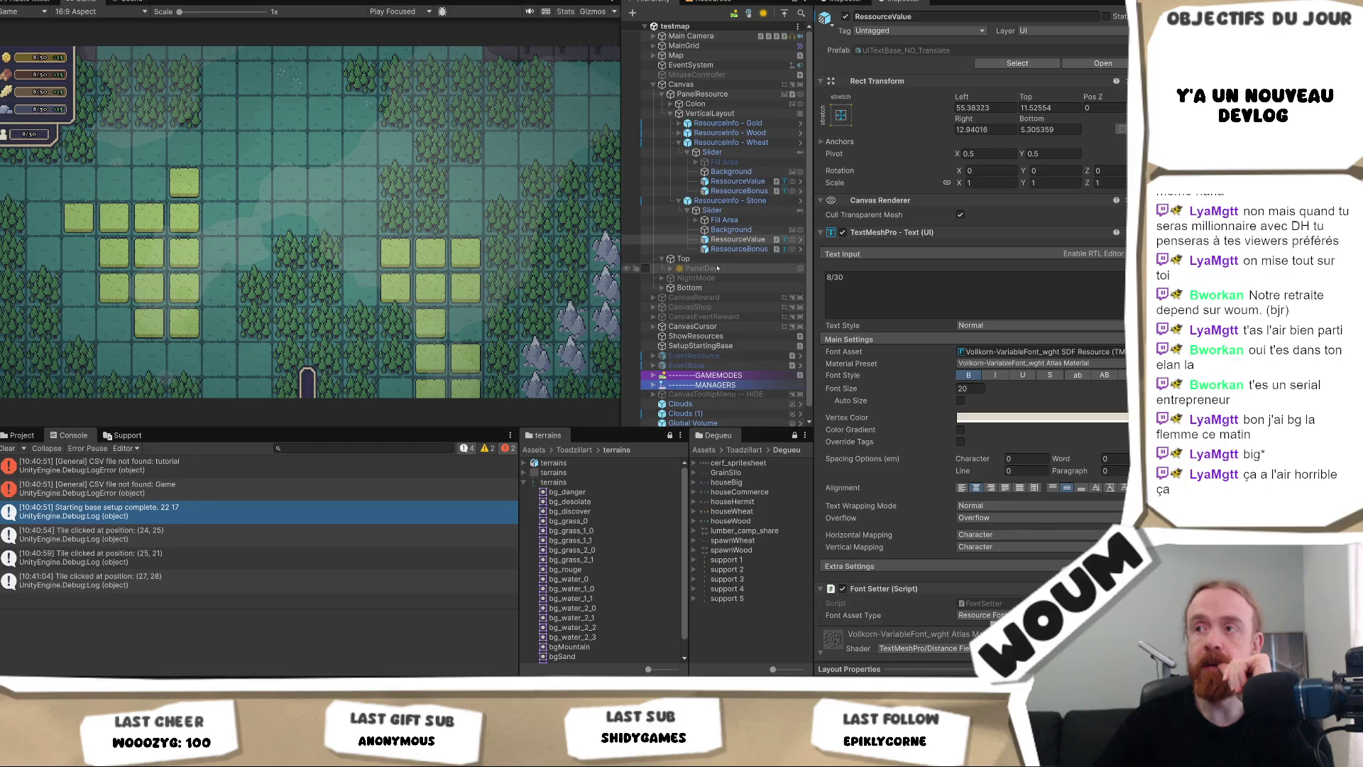
Activate PanelDay and its children Background through fin, then start play mode.
{"action": "left_click", "coordinate": [659, 269]}
{"action": "left_click", "coordinate": [670, 268]}
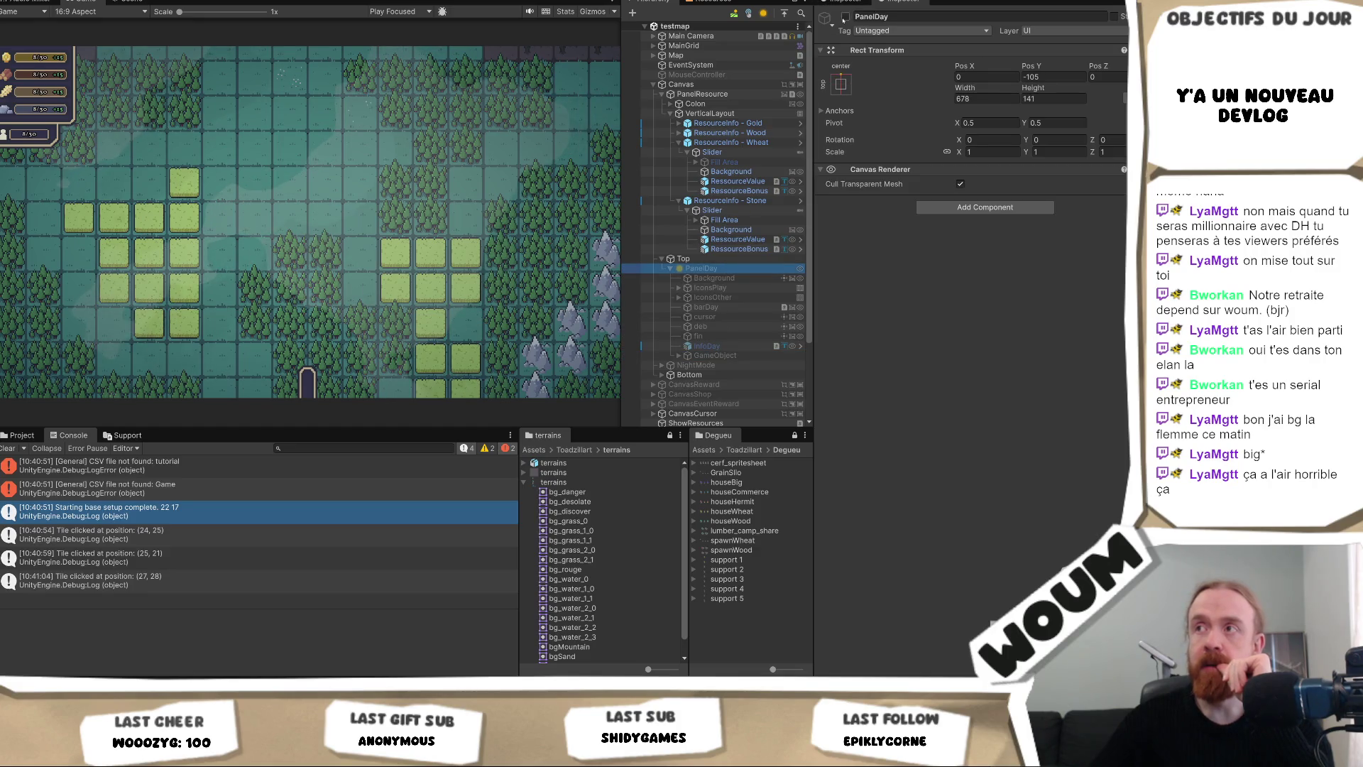
{"action": "left_click", "coordinate": [846, 17]}
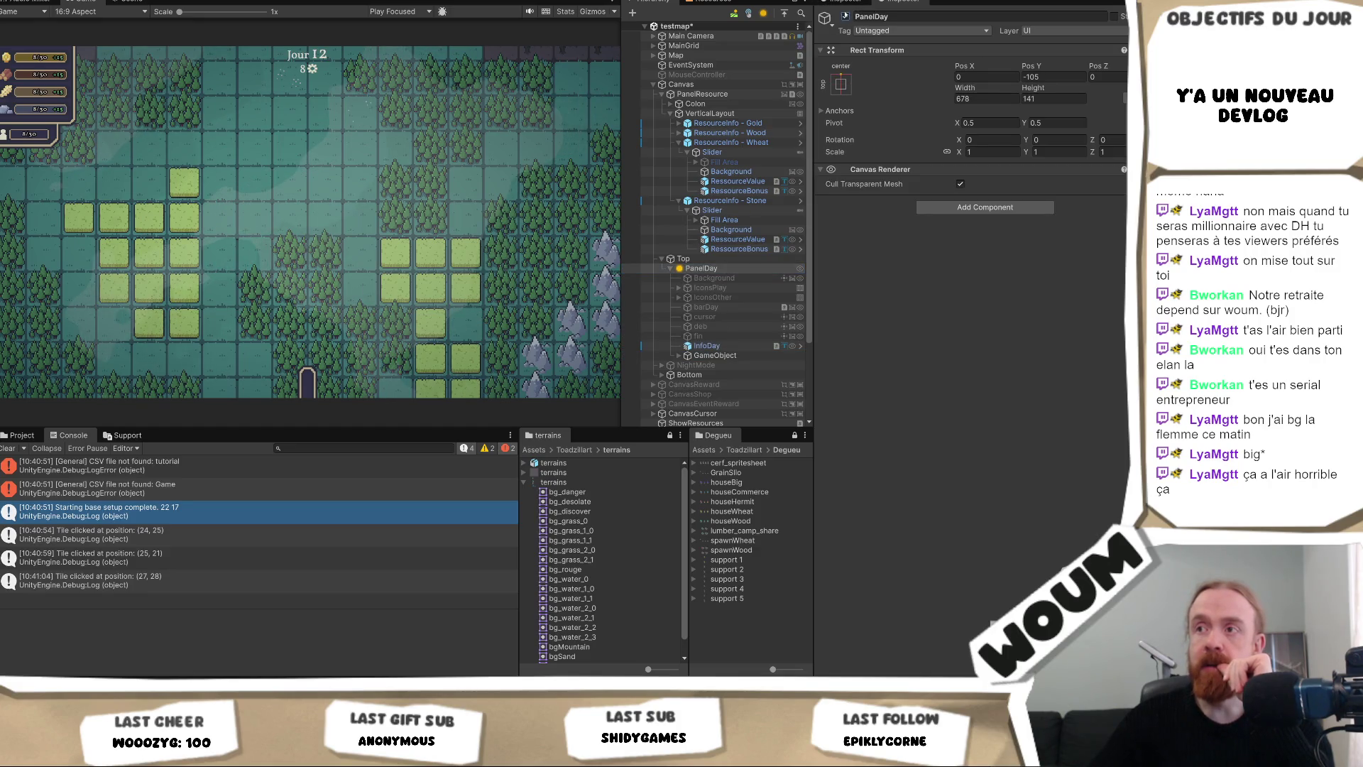
{"action": "left_click", "coordinate": [744, 280]}
{"action": "left_click", "coordinate": [744, 336], "text": "shift"}
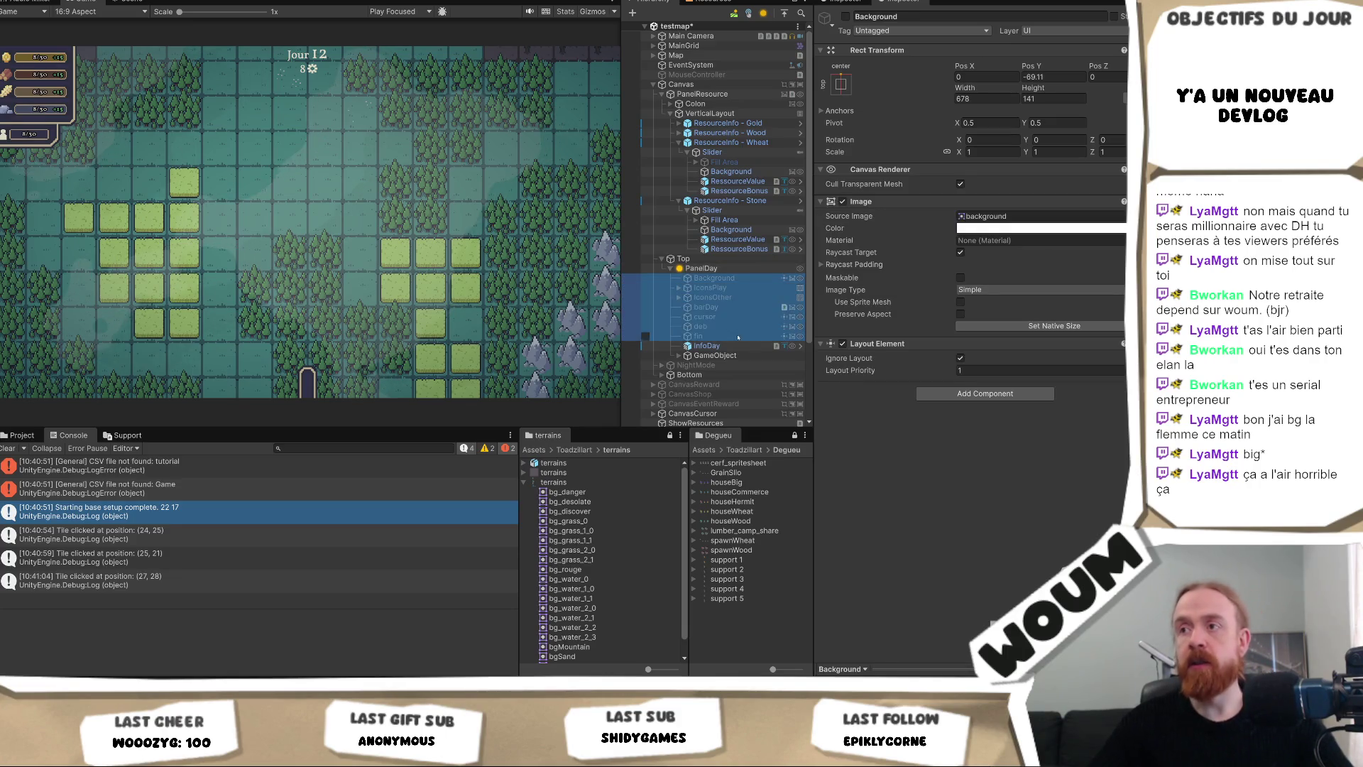
{"action": "left_click", "coordinate": [847, 16]}
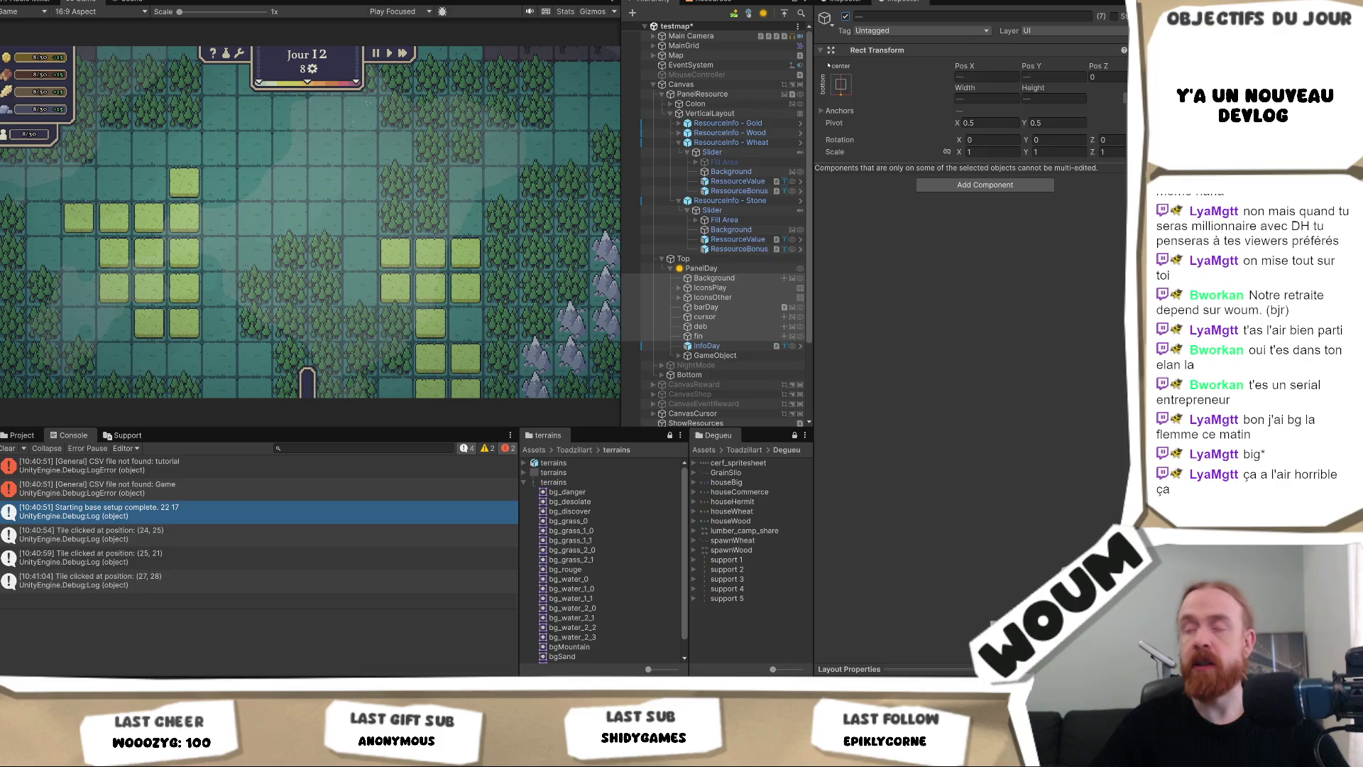
{"action": "left_click", "coordinate": [683, 258]}
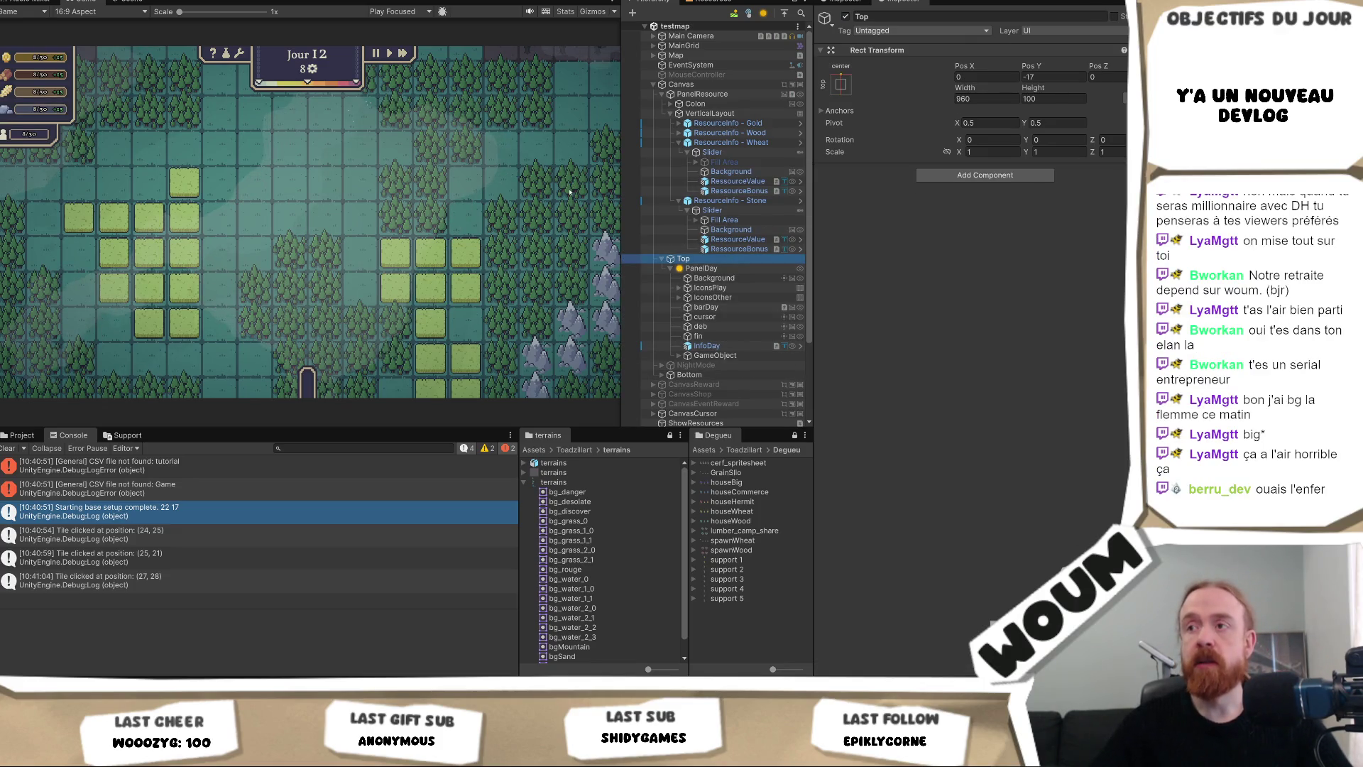
{"action": "key", "text": "ctrl+p"}
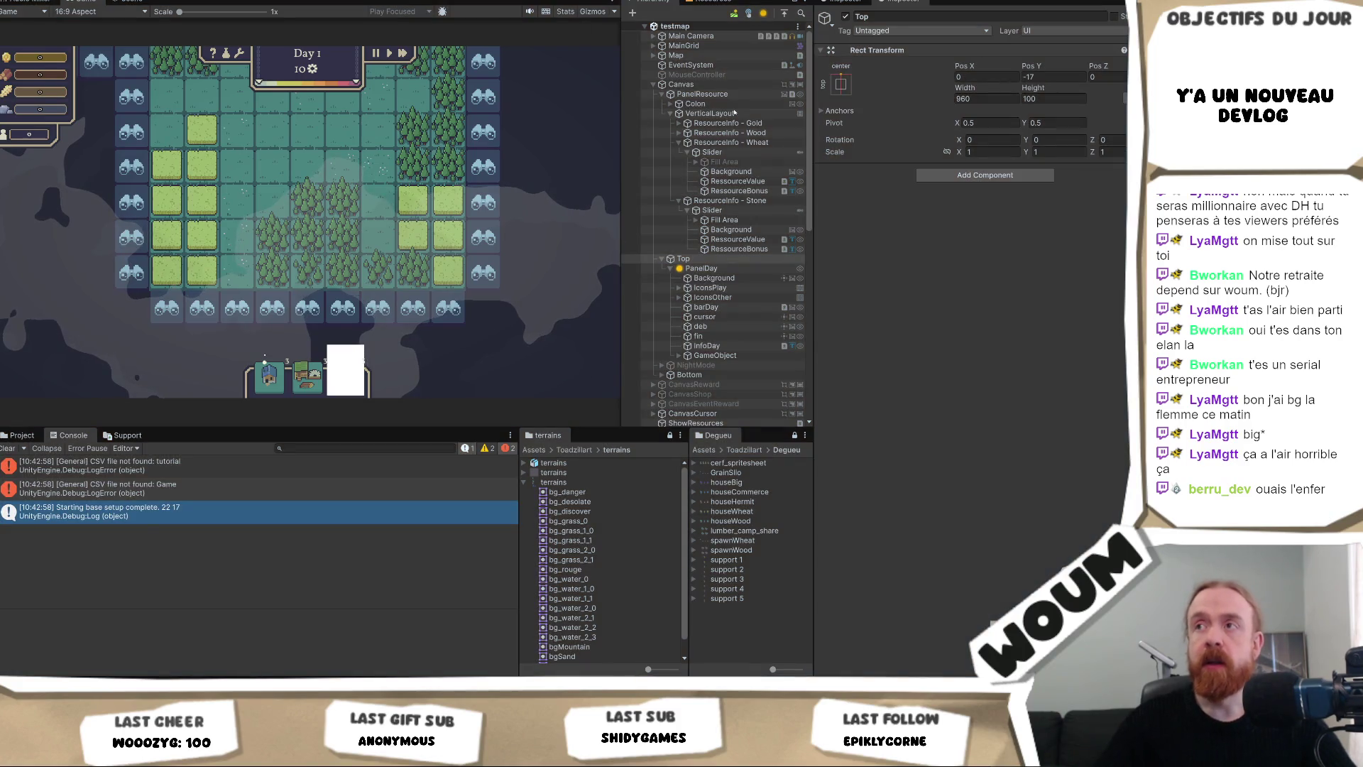
Select EventSystem in the Hierarchy to inspect it.
{"action": "left_click", "coordinate": [728, 65]}
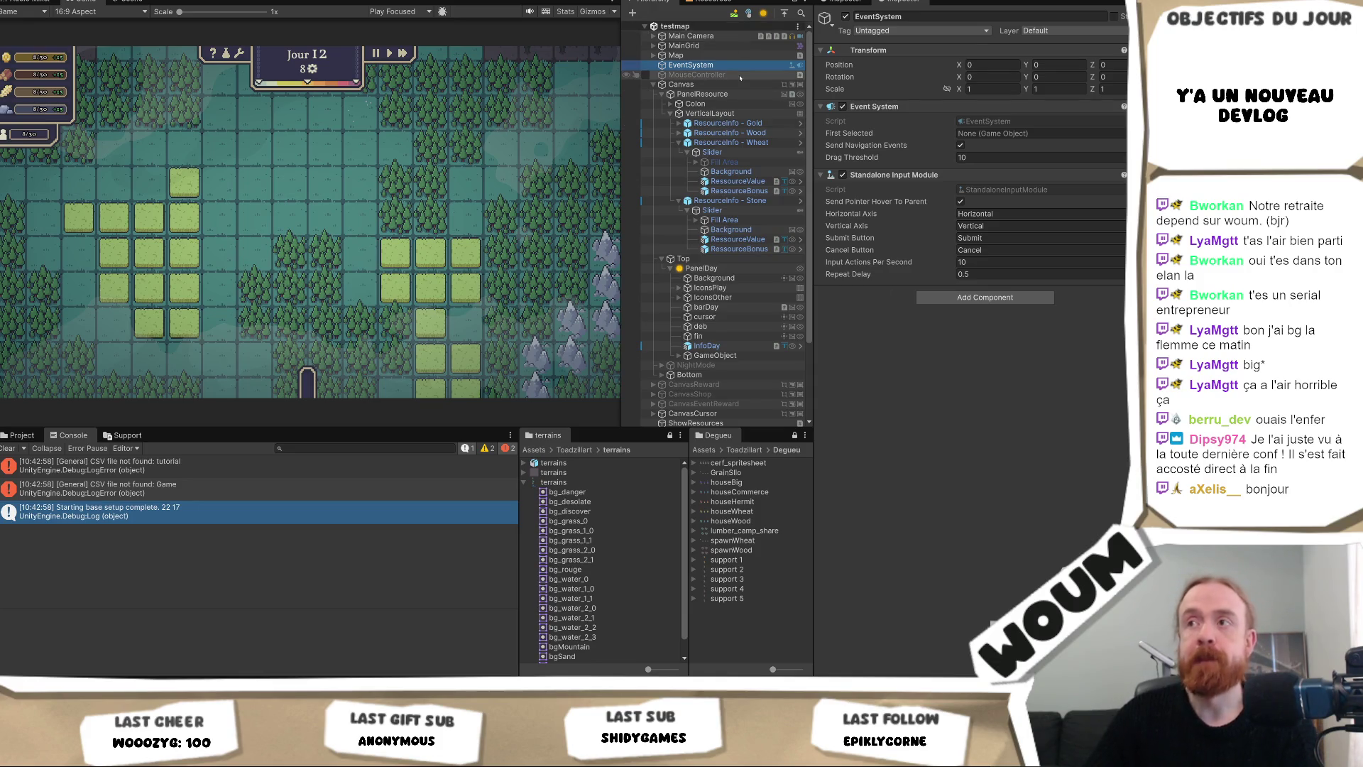
{"action": "left_click", "coordinate": [679, 142]}
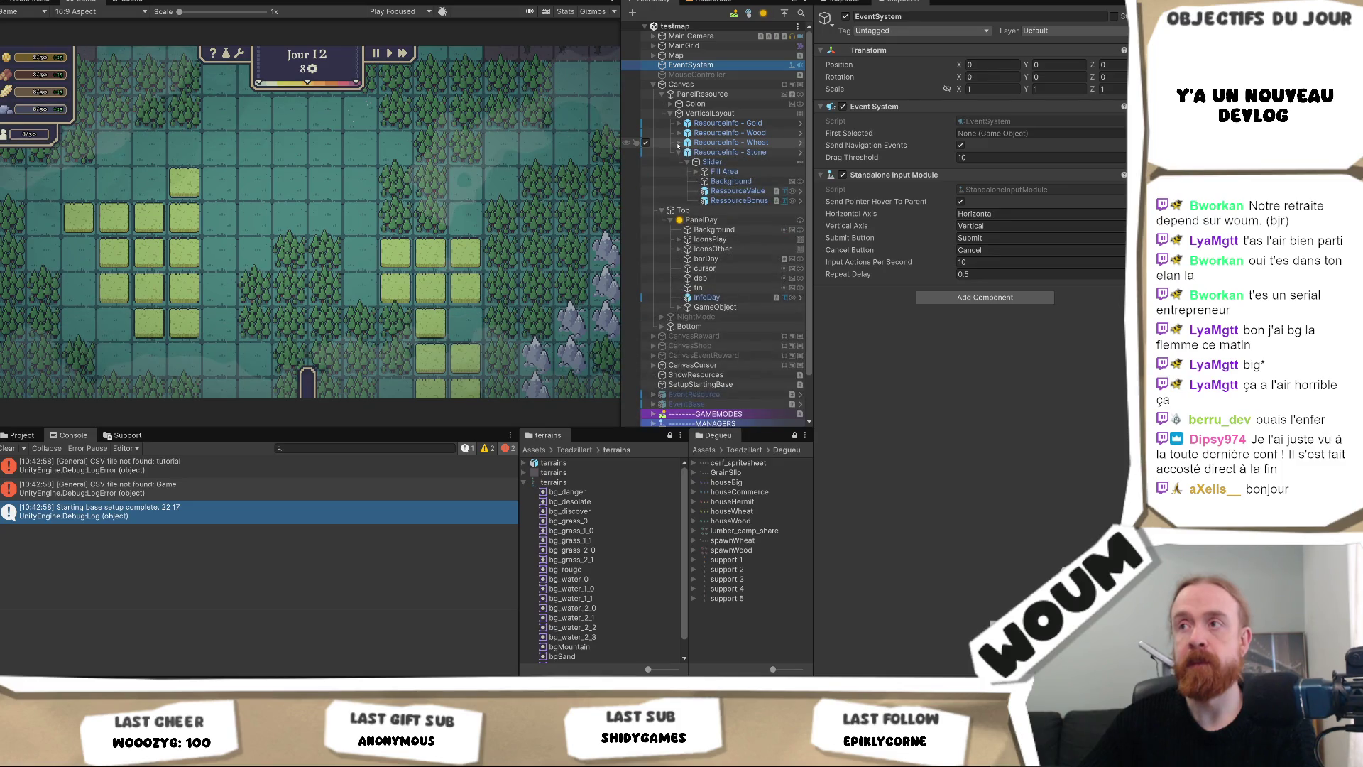
{"action": "left_click", "coordinate": [679, 143]}
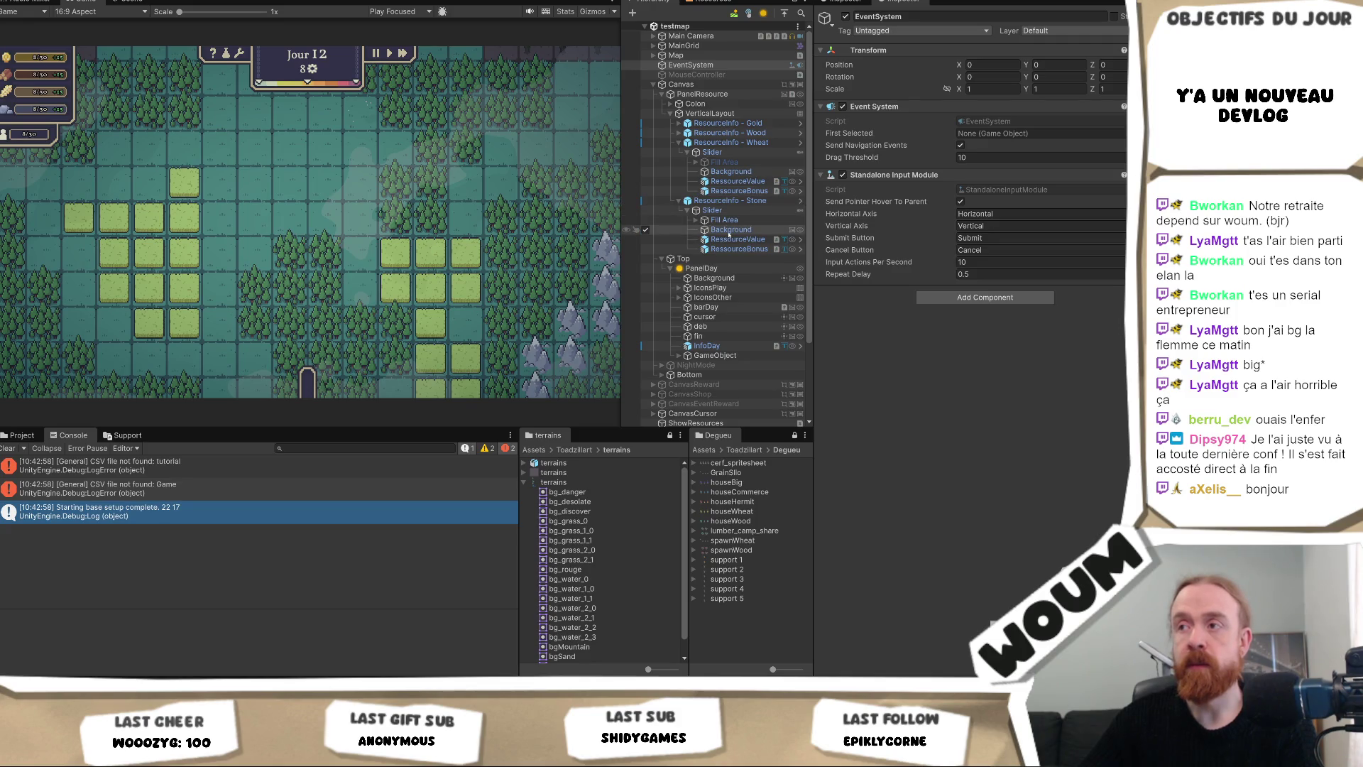
{"action": "scroll", "coordinate": [729, 234], "scroll_direction": "down", "scroll_amount": 3}
{"action": "scroll", "coordinate": [728, 234], "scroll_direction": "up", "scroll_amount": 3}
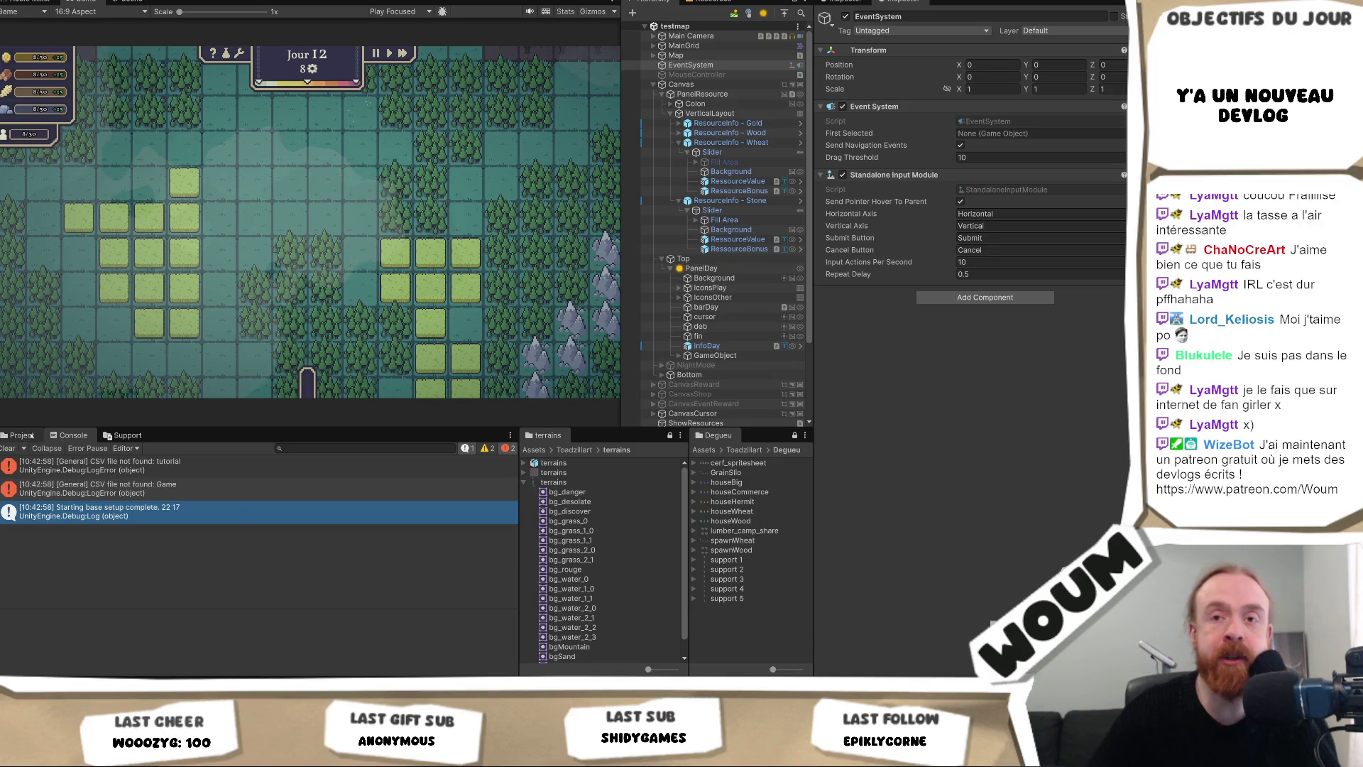
{"action": "left_click", "coordinate": [8, 448]}
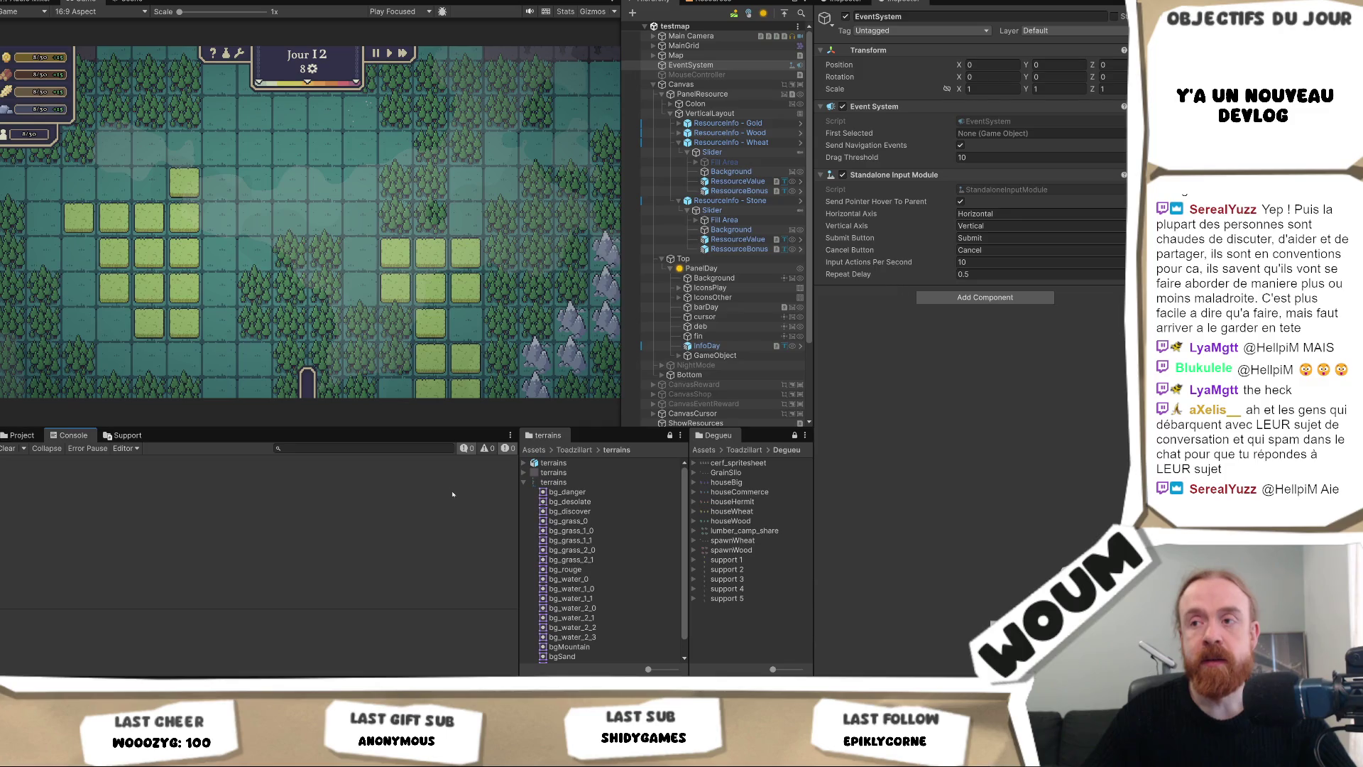
{"action": "mouse_move", "coordinate": [518, 502]}
{"action": "left_mouse_down"}
{"action": "mouse_move", "coordinate": [388, 506]}
{"action": "mouse_move", "coordinate": [580, 517]}
{"action": "mouse_move", "coordinate": [558, 513]}
{"action": "left_mouse_up"}
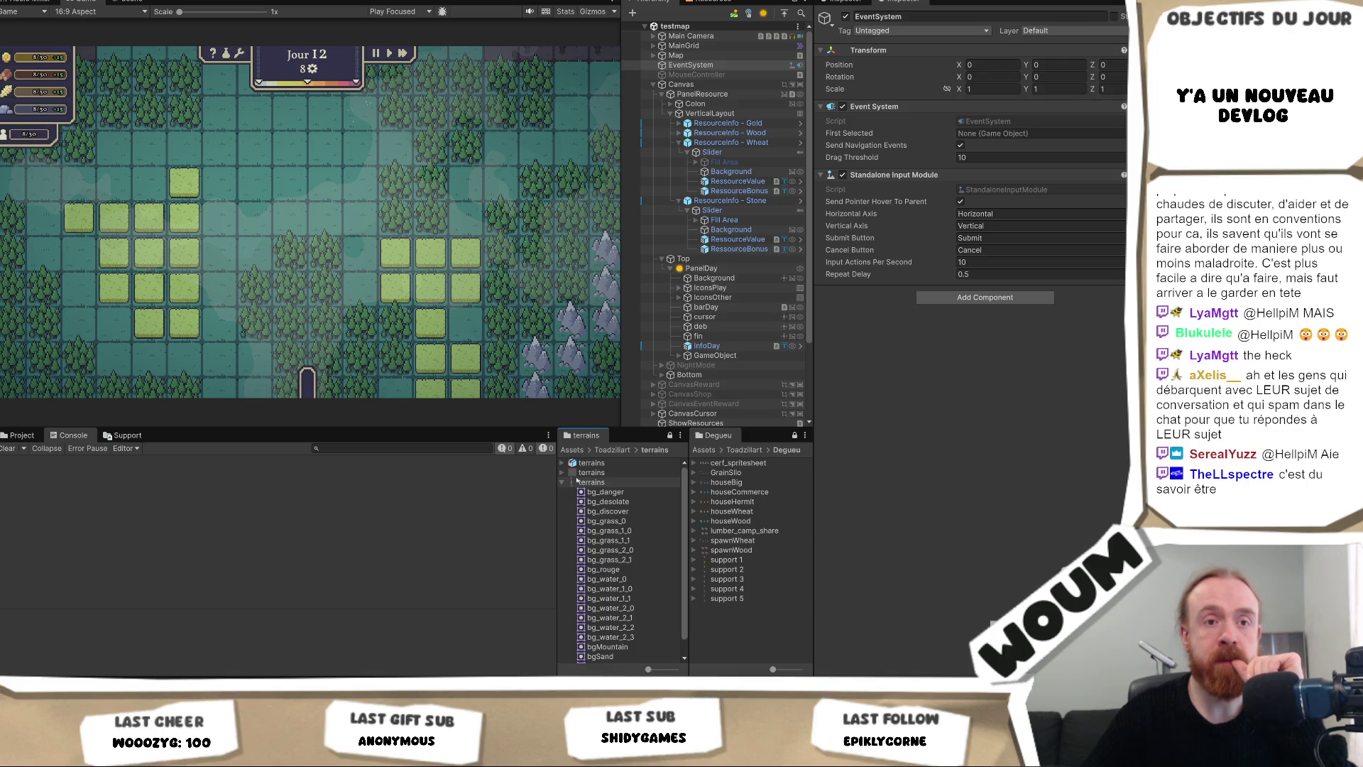
{"action": "mouse_move", "coordinate": [562, 491]}
{"action": "left_mouse_down"}
{"action": "mouse_move", "coordinate": [526, 490]}
{"action": "mouse_move", "coordinate": [578, 494]}
{"action": "mouse_move", "coordinate": [533, 494]}
{"action": "mouse_move", "coordinate": [561, 492]}
{"action": "left_mouse_up"}
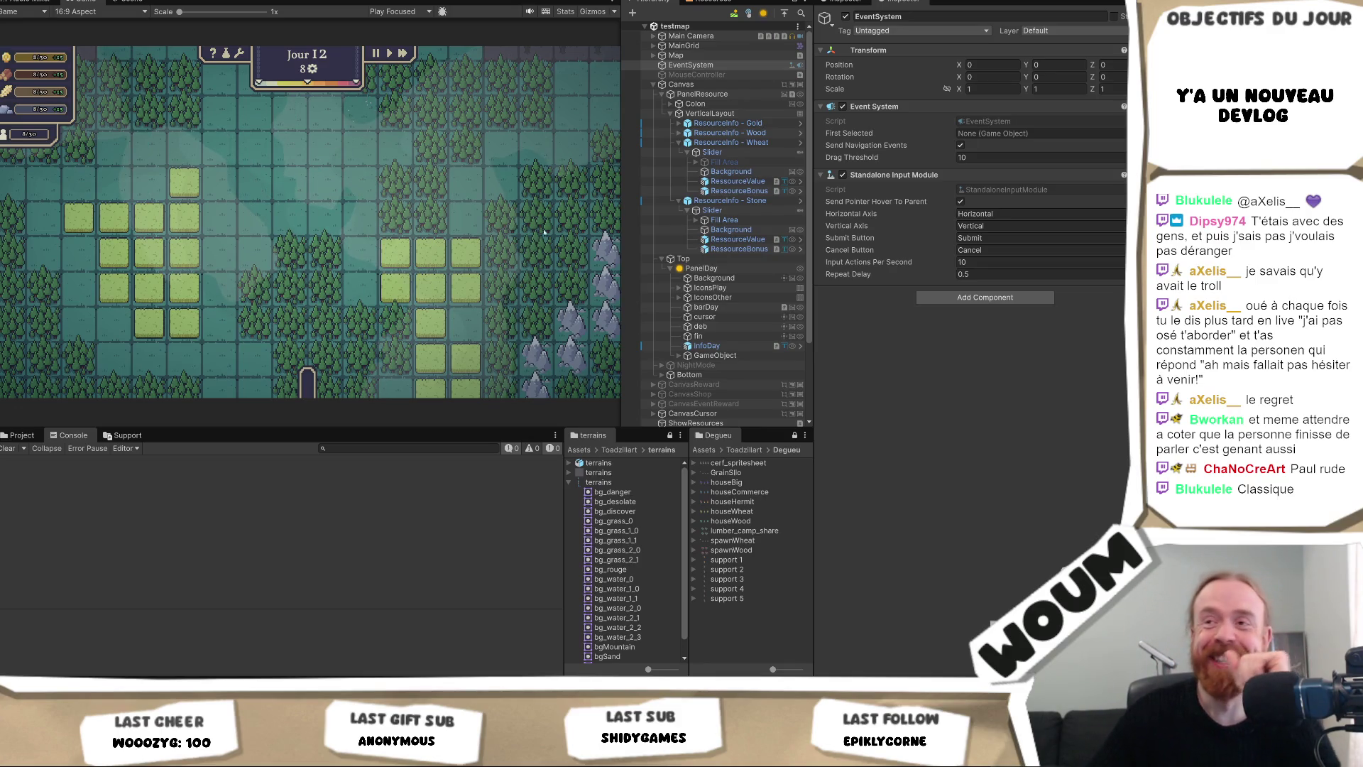
Widen the Hierarchy and game panes, then switch from Unity to the browser.
{"action": "left_click_drag", "start_coordinate": [625, 288], "coordinate": [615, 298]}
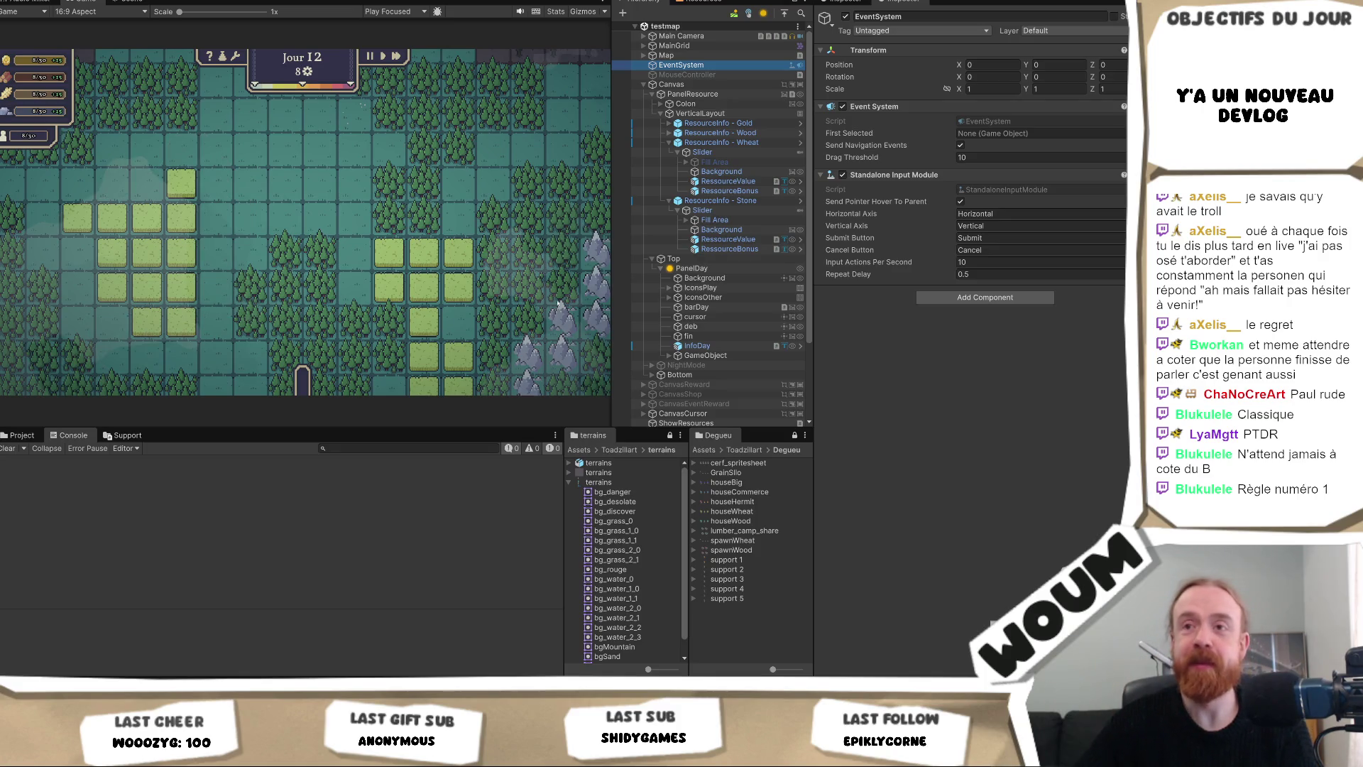
{"action": "mouse_move", "coordinate": [610, 282]}
{"action": "left_mouse_down"}
{"action": "mouse_move", "coordinate": [663, 290]}
{"action": "mouse_move", "coordinate": [602, 297]}
{"action": "left_mouse_up"}
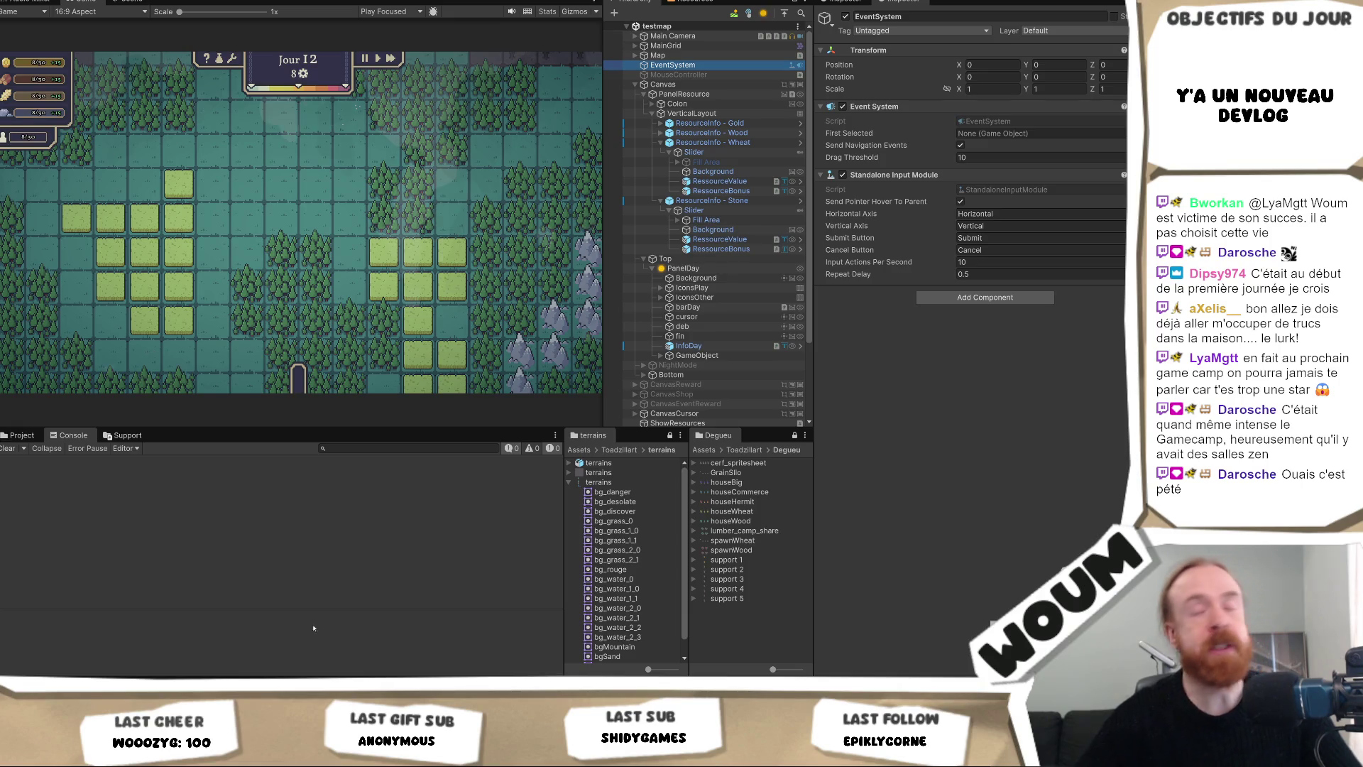
{"action": "key", "text": "alt+Tab"}
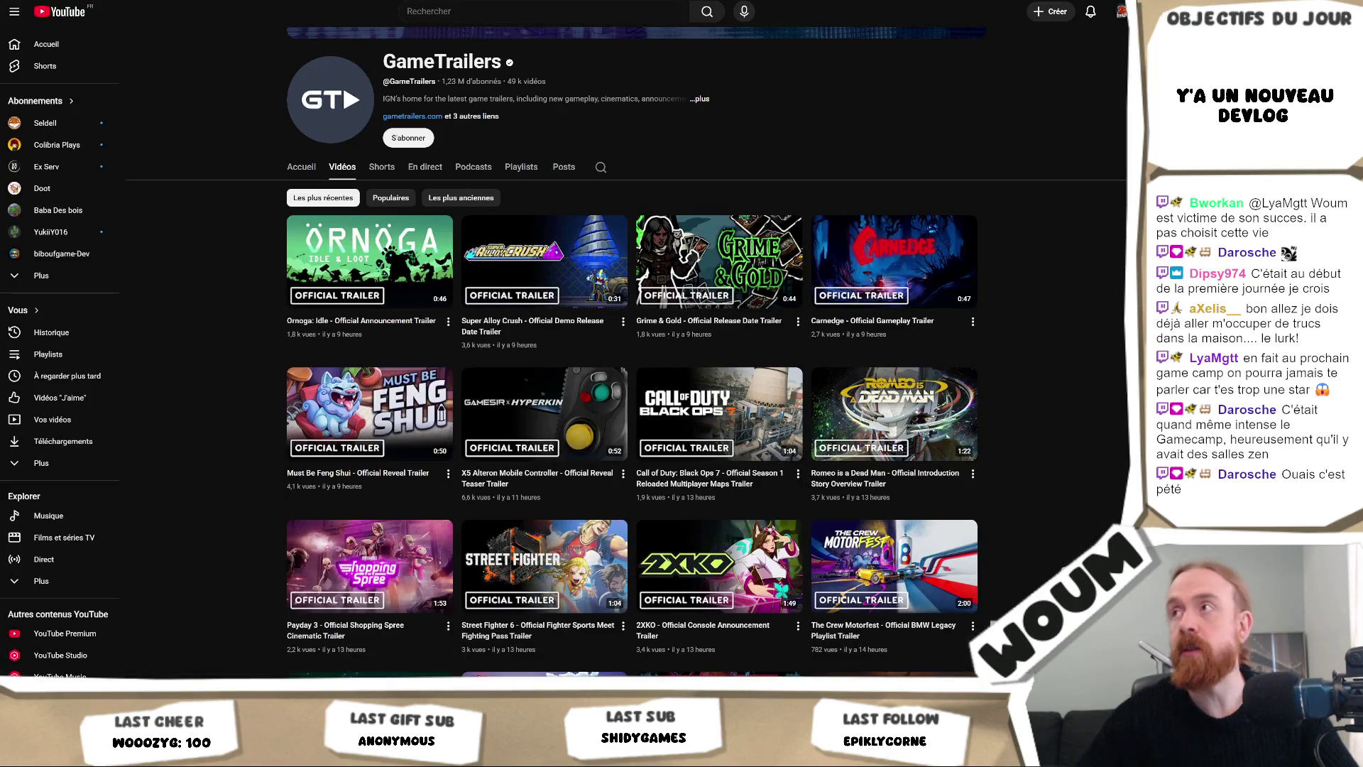
{"action": "key", "text": "alt+Tab"}
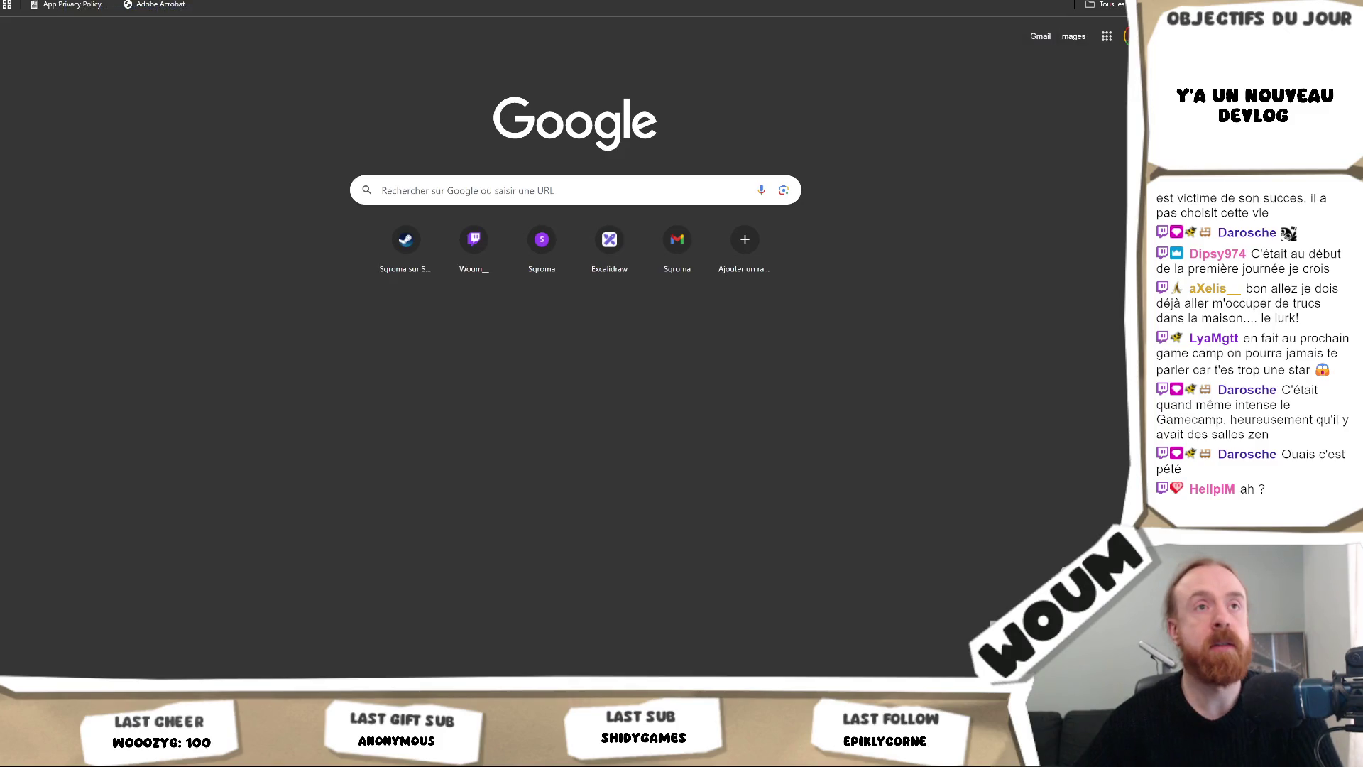
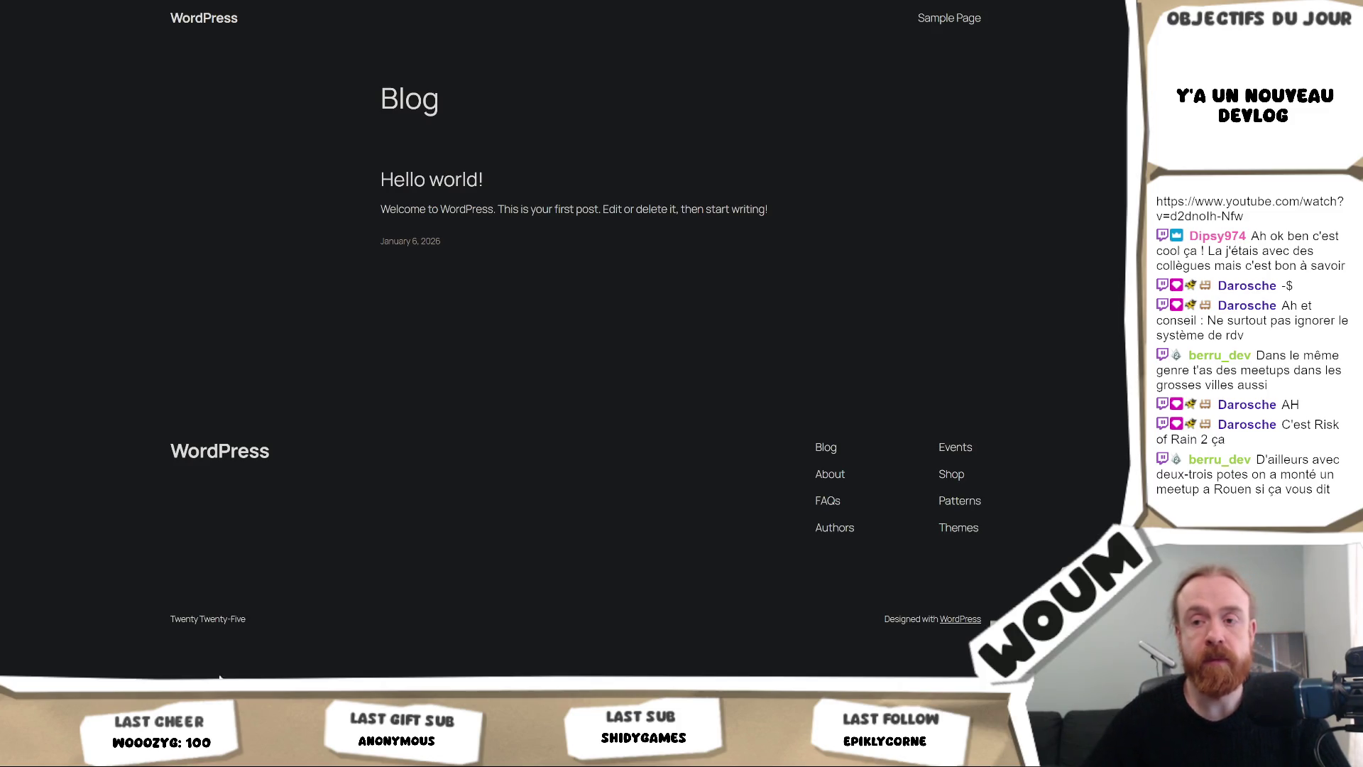
Switch from the WordPress Hello world blog page back to the Unity editor.
{"action": "key", "text": "alt+Tab"}
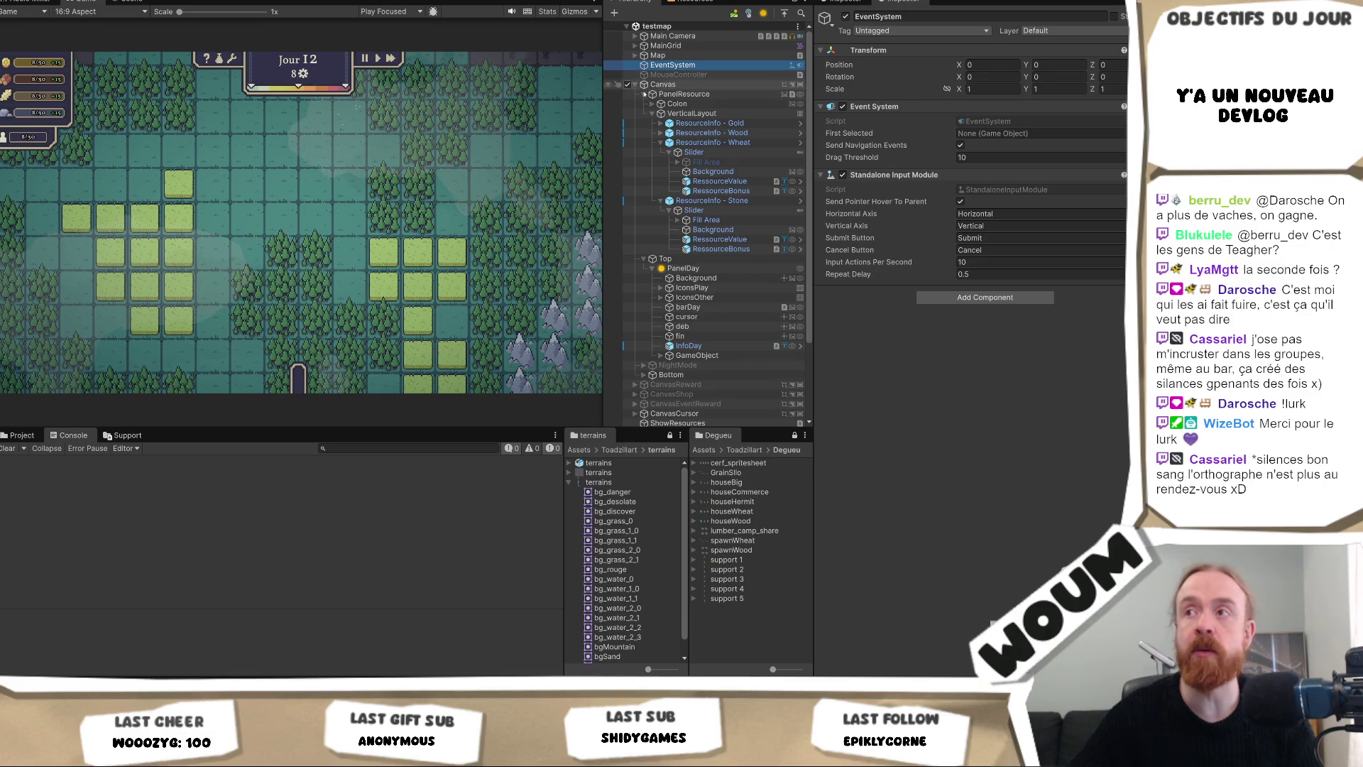
Inspect the fin and deb day-bar elements, then reveal a fogged tile at (27, 28).
{"action": "left_click", "coordinate": [710, 336]}
{"action": "left_click", "coordinate": [710, 326]}
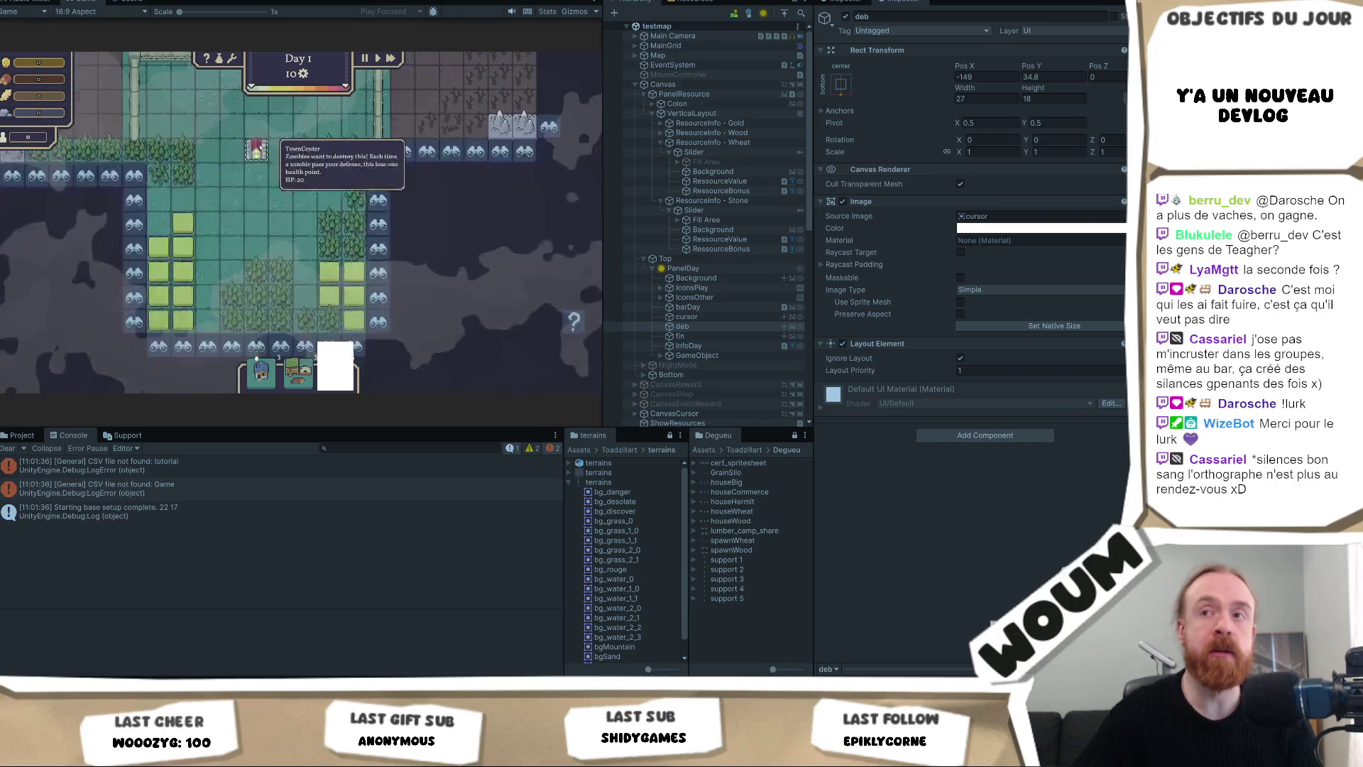
{"action": "left_click", "coordinate": [377, 175]}
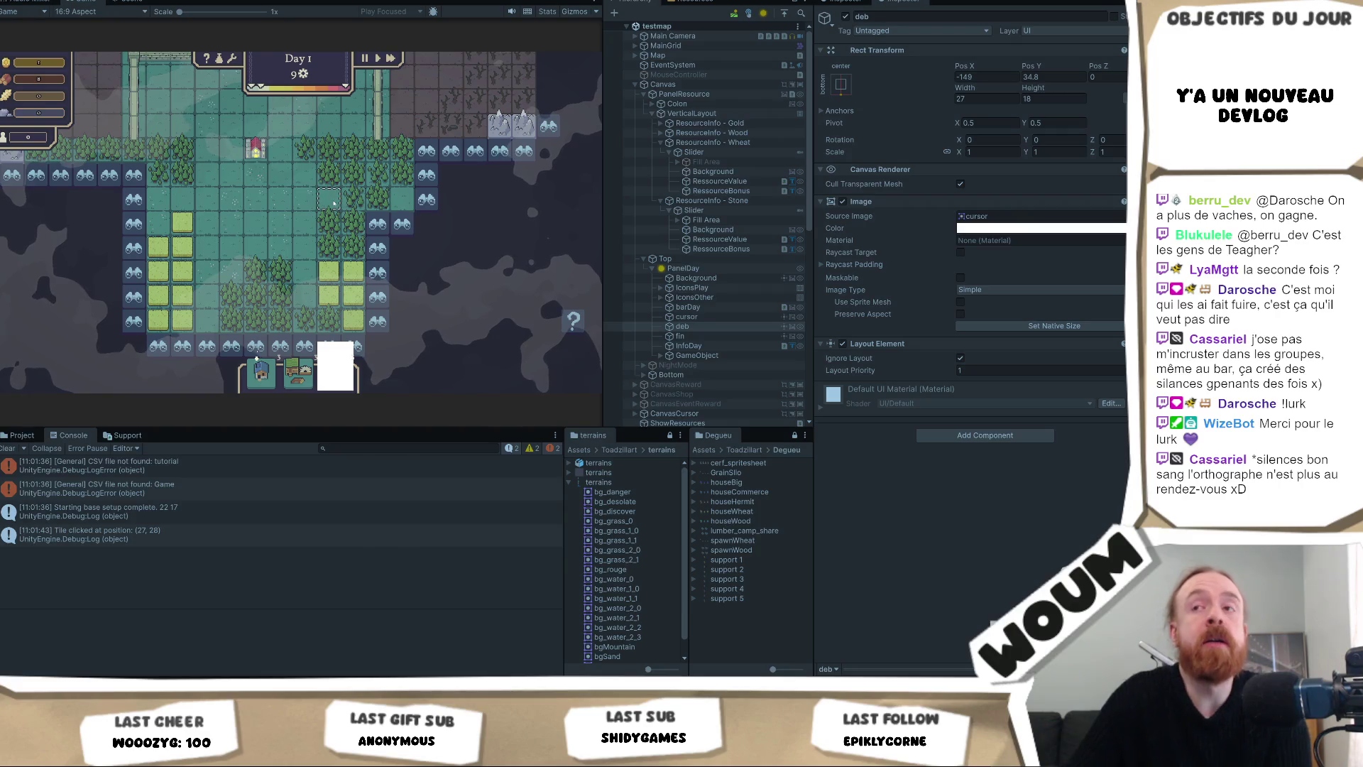
Pan the map and reveal a second fogged tile at (28, 28), leaving 8 remaining.
{"action": "key", "text": "a"}
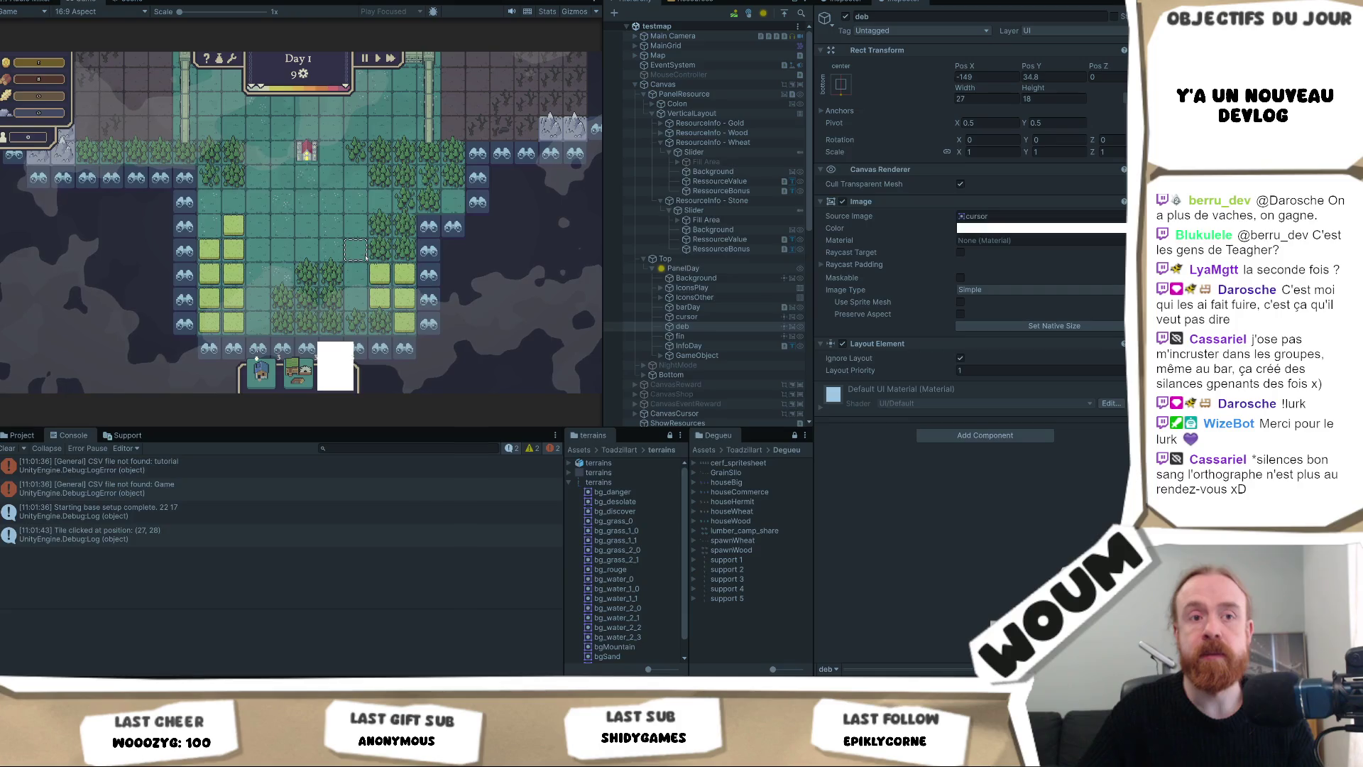
{"action": "left_click", "coordinate": [455, 228]}
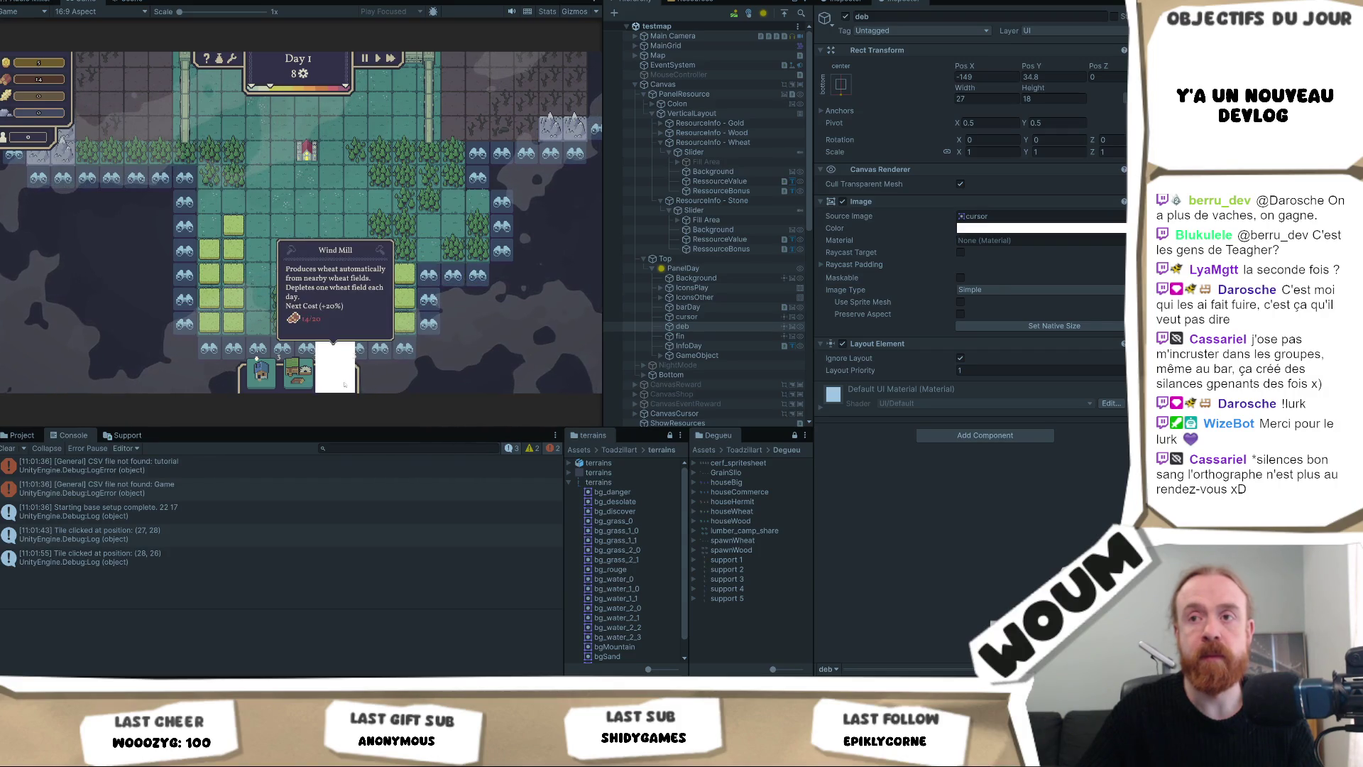
{"action": "mouse_move", "coordinate": [286, 375]}
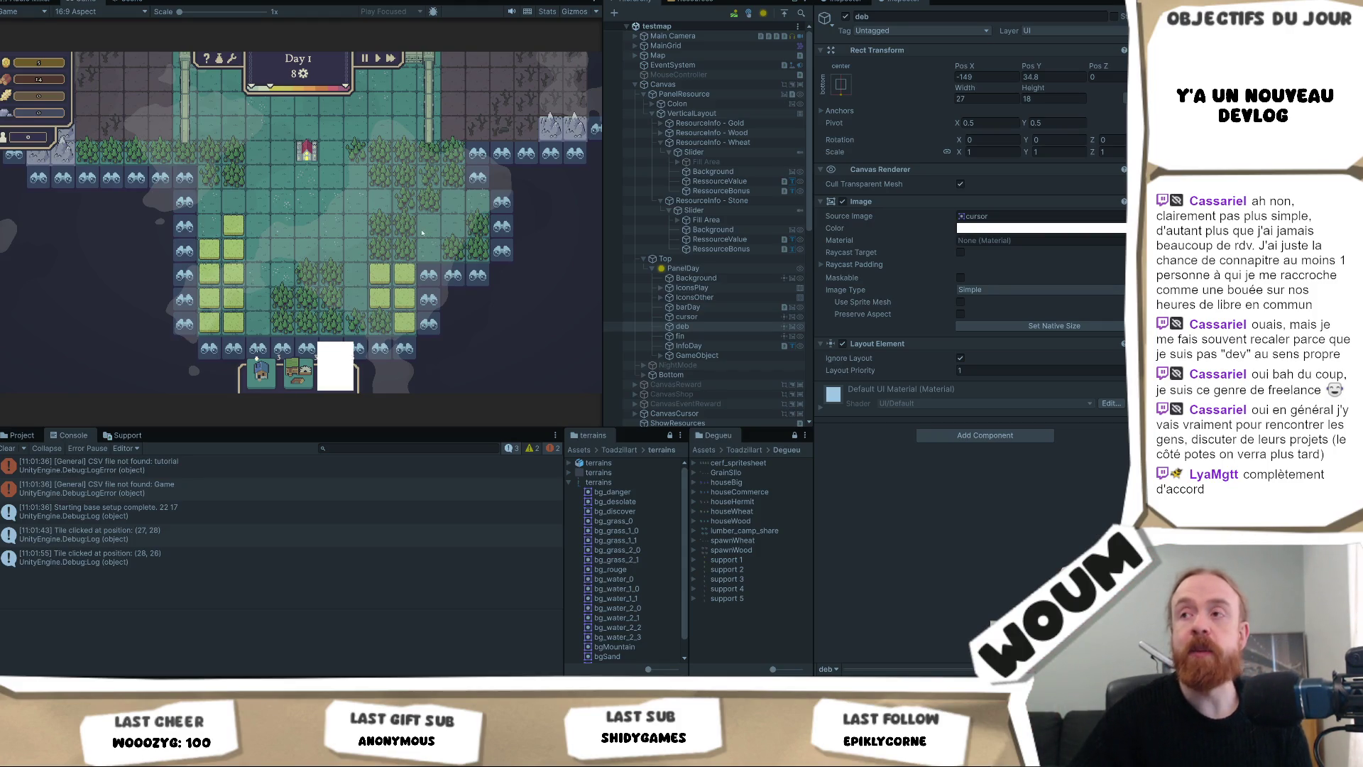
{"action": "key", "text": "ctrl+p"}
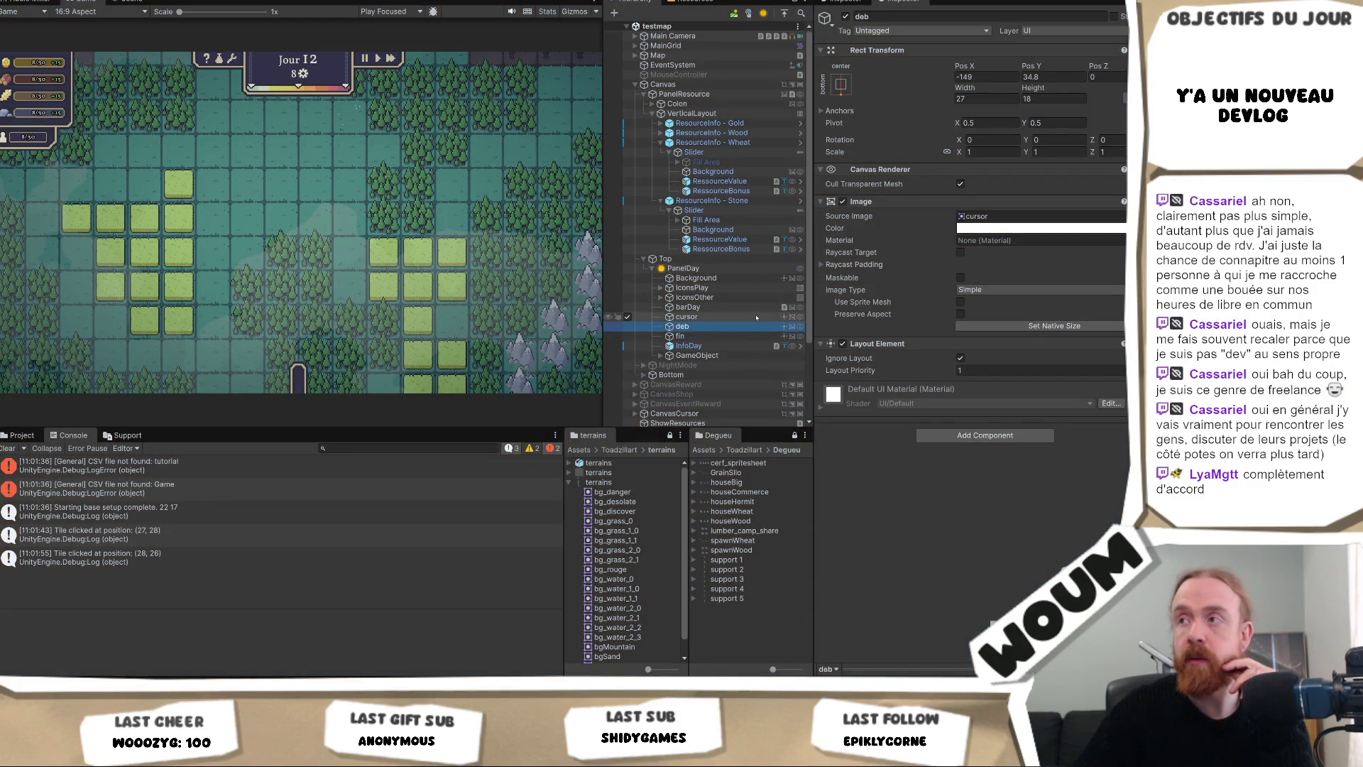
Select deb, then reveal three fogged tiles on the map, including (21, 21).
{"action": "left_click", "coordinate": [702, 329]}
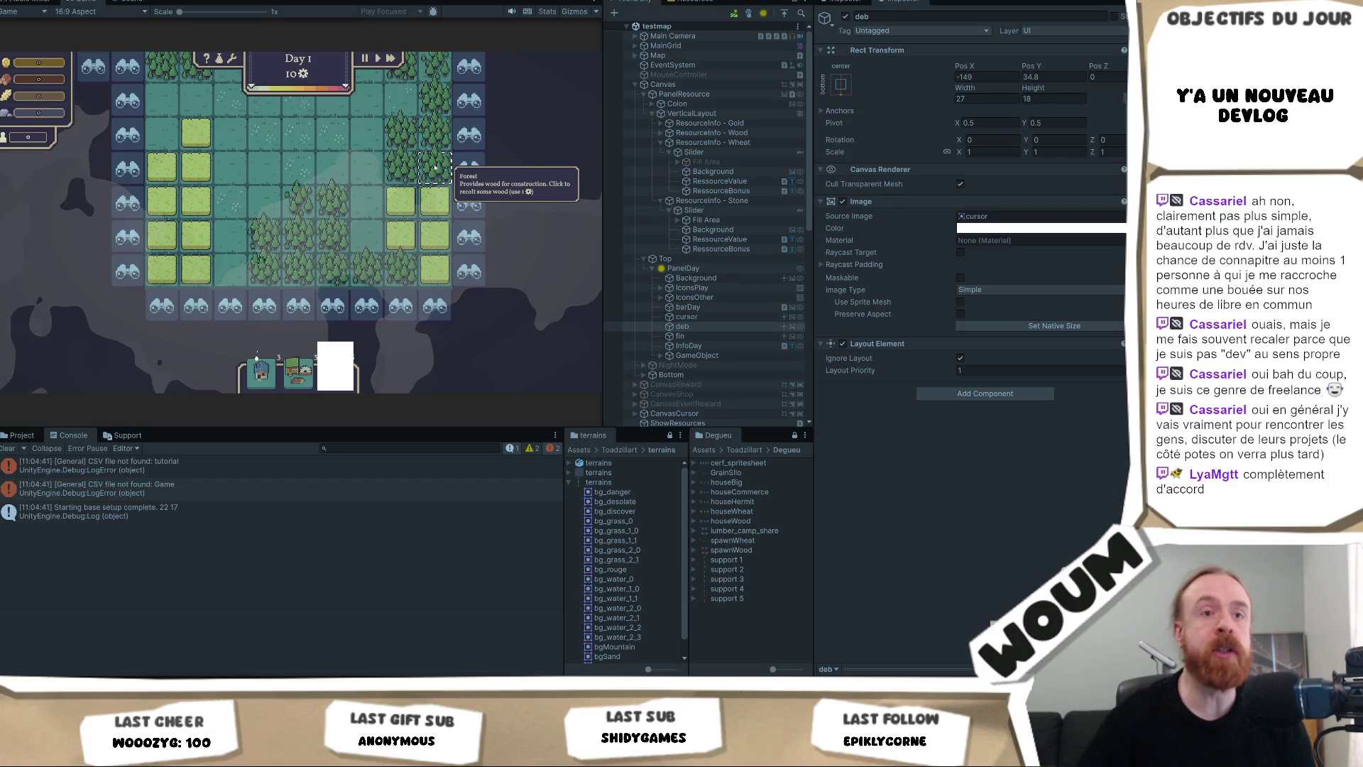
{"action": "left_click", "coordinate": [435, 168]}
{"action": "left_click", "coordinate": [434, 236]}
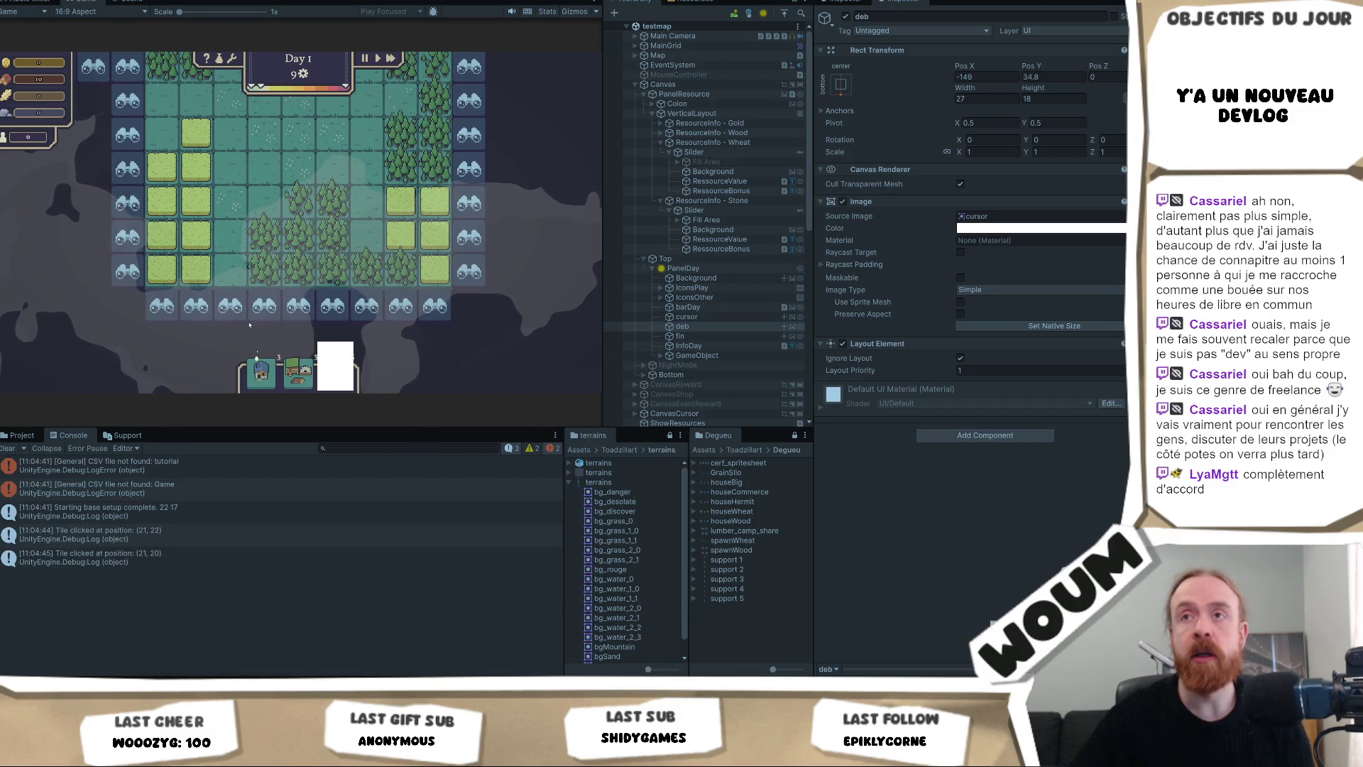
{"action": "left_click", "coordinate": [436, 205]}
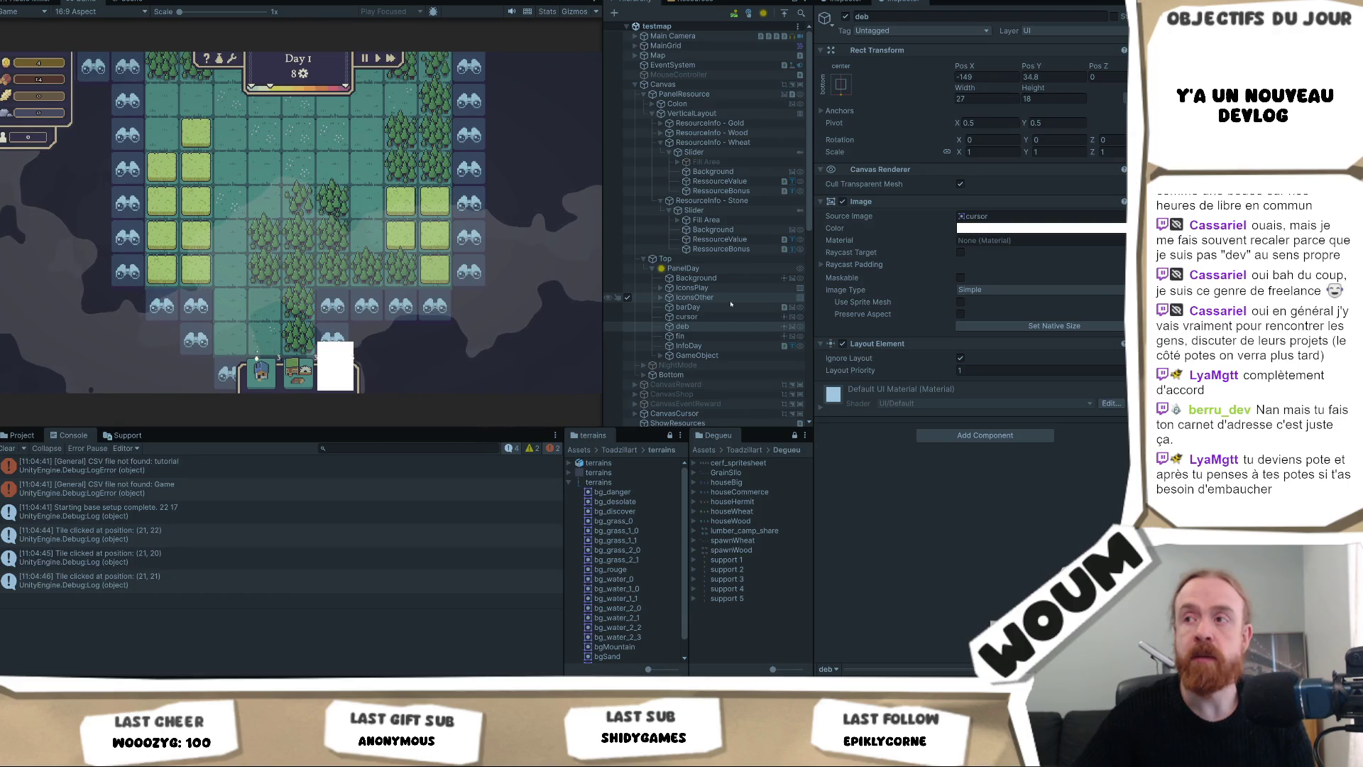
Deactivate the fin and deb objects under PanelDay, then reveal the binocular tile.
{"action": "left_click", "coordinate": [714, 338]}
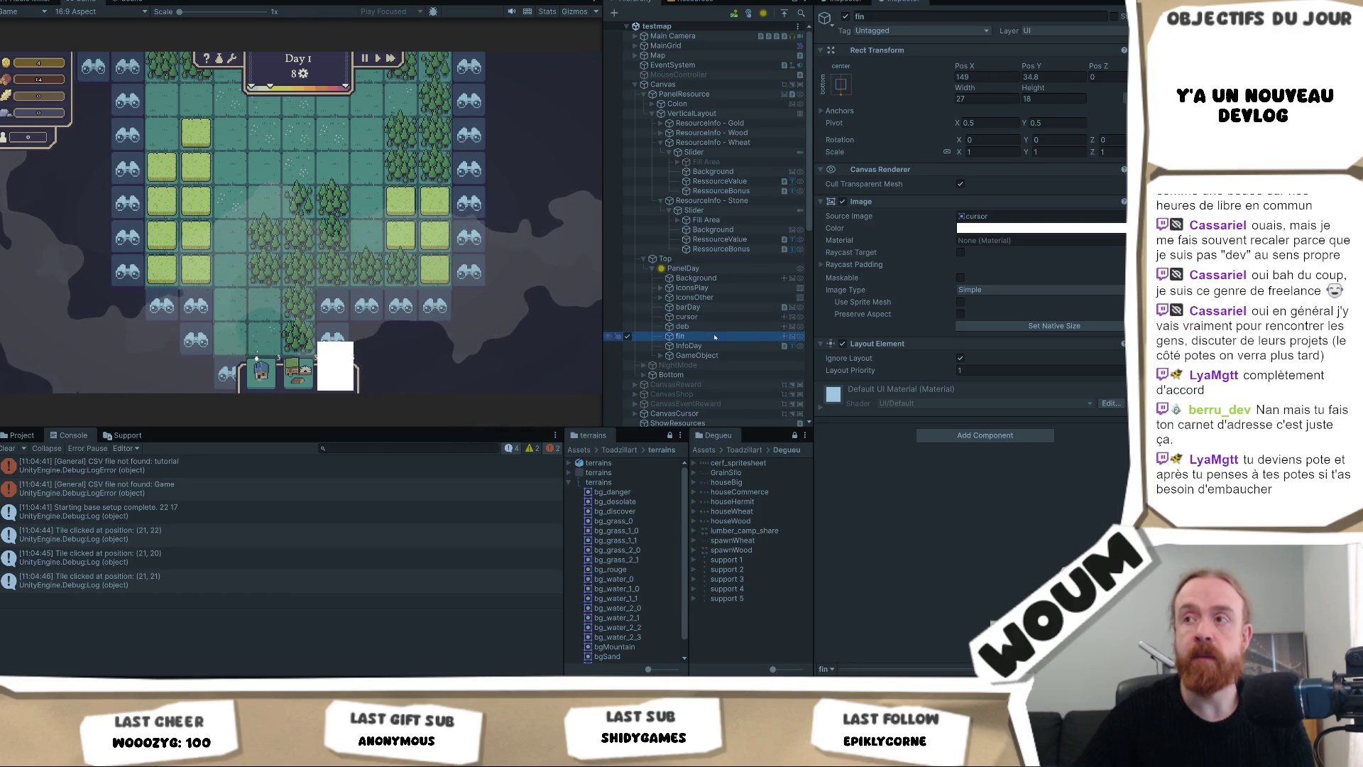
{"action": "left_click", "coordinate": [845, 15]}
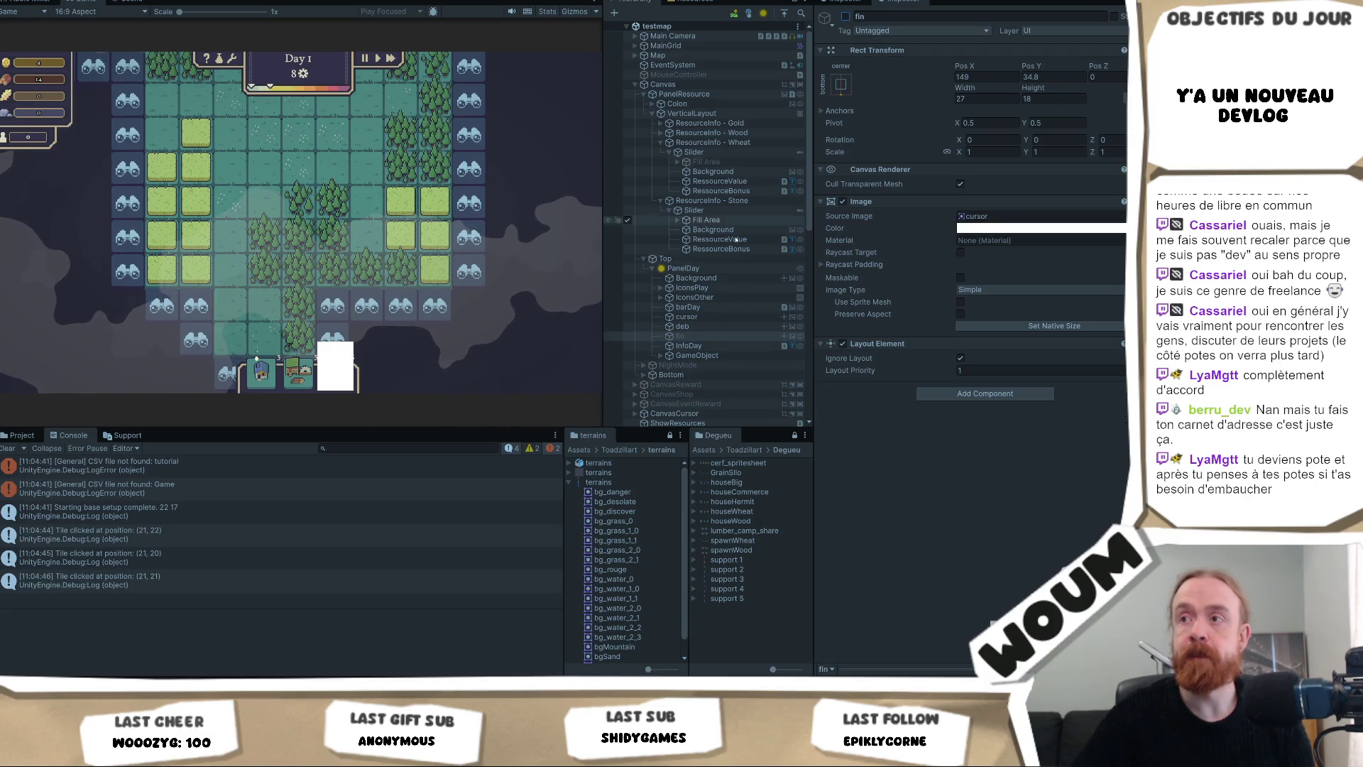
{"action": "left_click", "coordinate": [684, 326]}
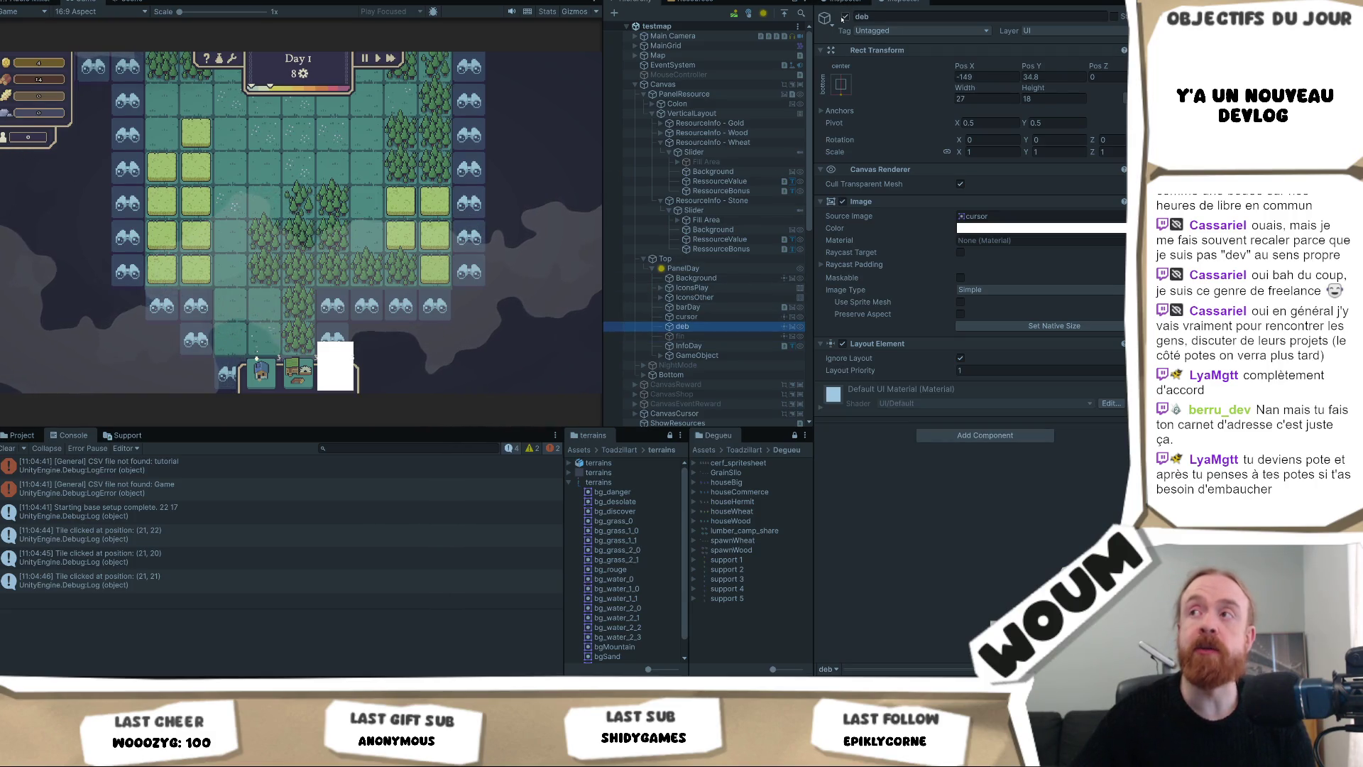
{"action": "left_click", "coordinate": [845, 16]}
{"action": "scroll", "coordinate": [227, 190], "scroll_direction": "down", "scroll_amount": 2}
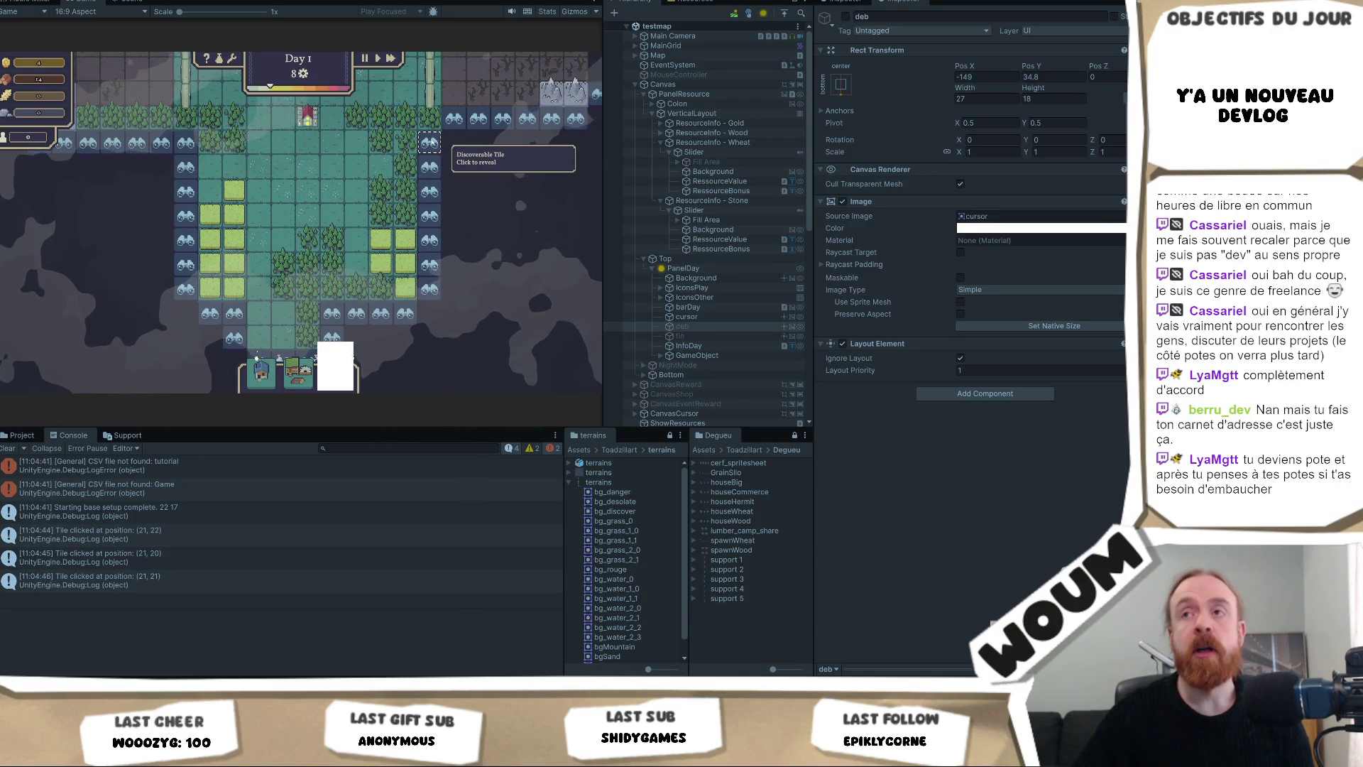
{"action": "left_click", "coordinate": [429, 142]}
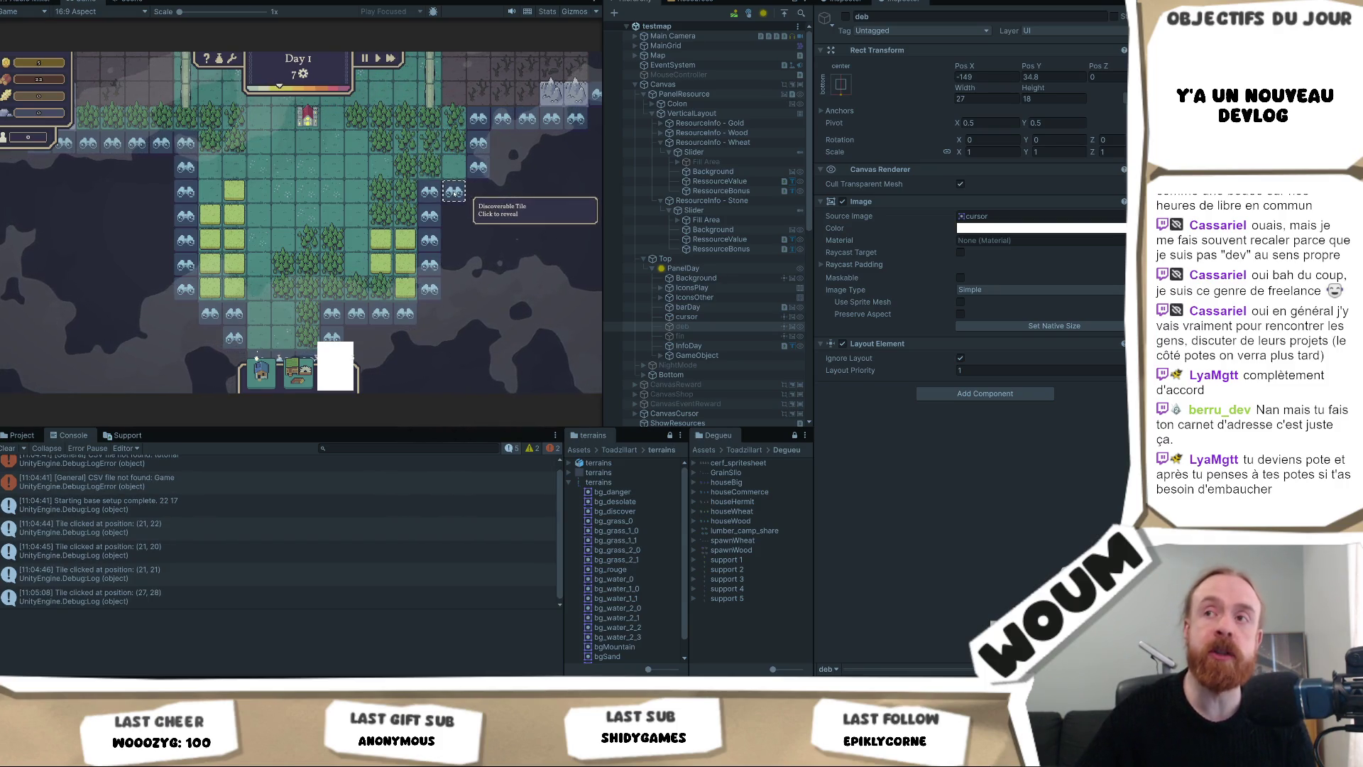
Reveal the tile beside the binocular tile at (28, 26), leaving 6 remaining on Day 1.
{"action": "left_click", "coordinate": [456, 191]}
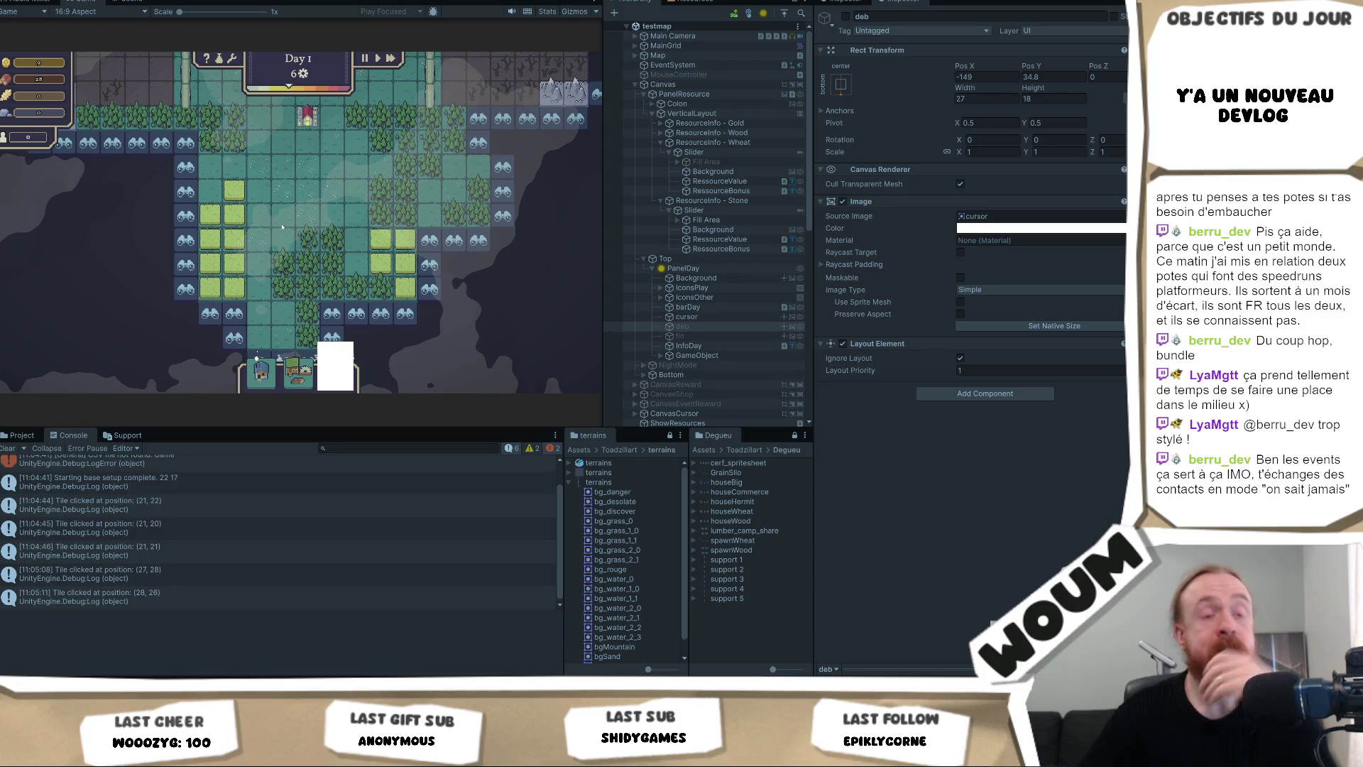
{"action": "key", "text": "d"}
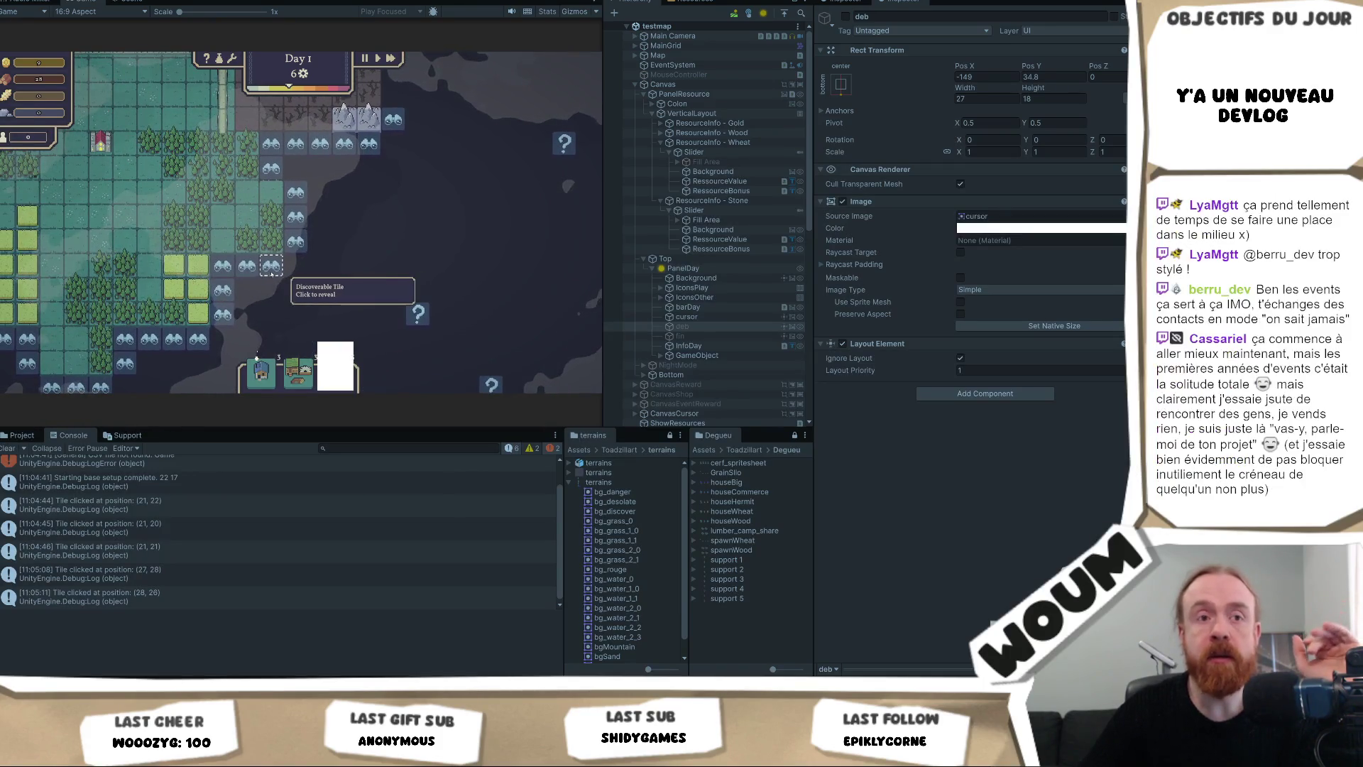
Reveal several fog tiles, trigger the question-mark event tile and take the Wheat x40 reward.
{"action": "left_click", "coordinate": [274, 268]}
{"action": "left_click", "coordinate": [321, 267]}
{"action": "left_click", "coordinate": [358, 294]}
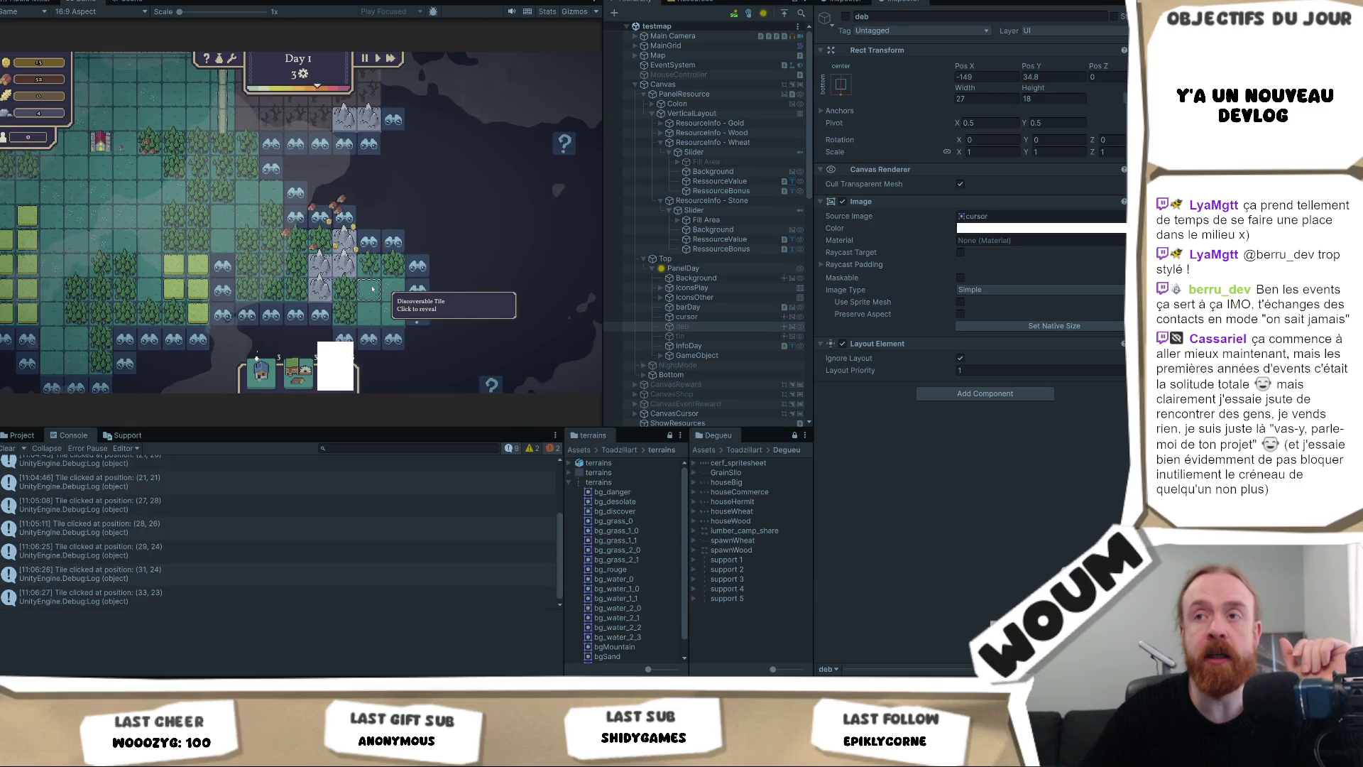
{"action": "scroll", "coordinate": [426, 327], "scroll_direction": "up", "scroll_amount": 2}
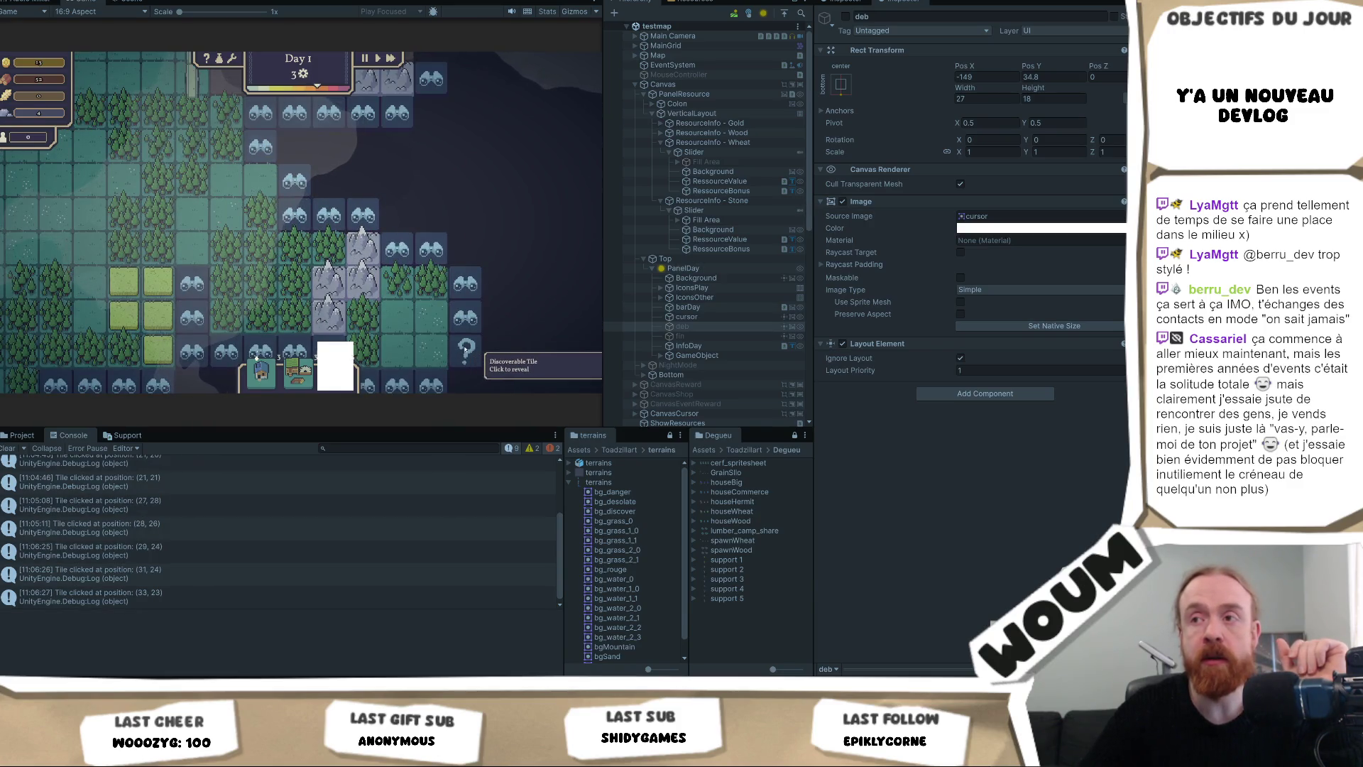
{"action": "left_click", "coordinate": [465, 349]}
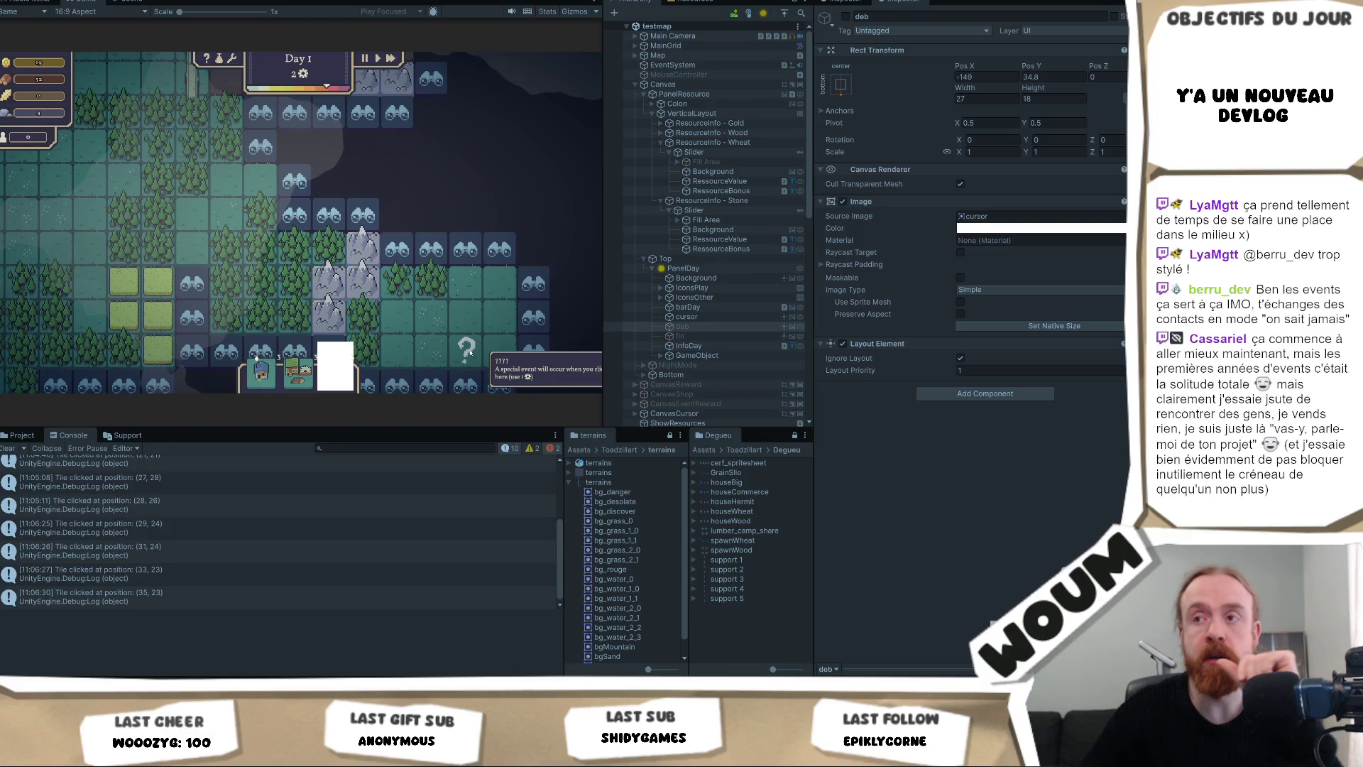
{"action": "mouse_move", "coordinate": [494, 343]}
{"action": "left_mouse_down"}
{"action": "mouse_move", "coordinate": [473, 259]}
{"action": "mouse_move", "coordinate": [280, 267]}
{"action": "left_mouse_up"}
{"action": "left_click", "coordinate": [281, 267]}
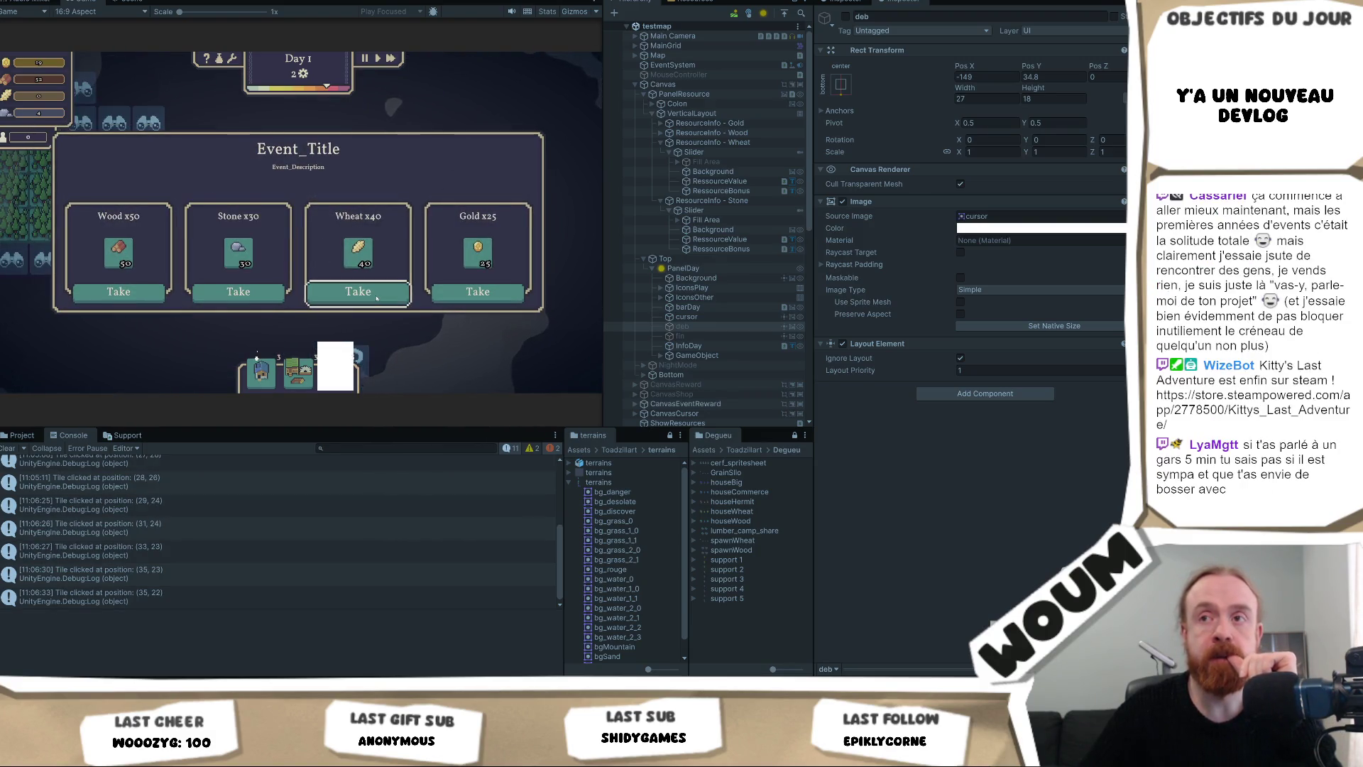
{"action": "left_click", "coordinate": [358, 291]}
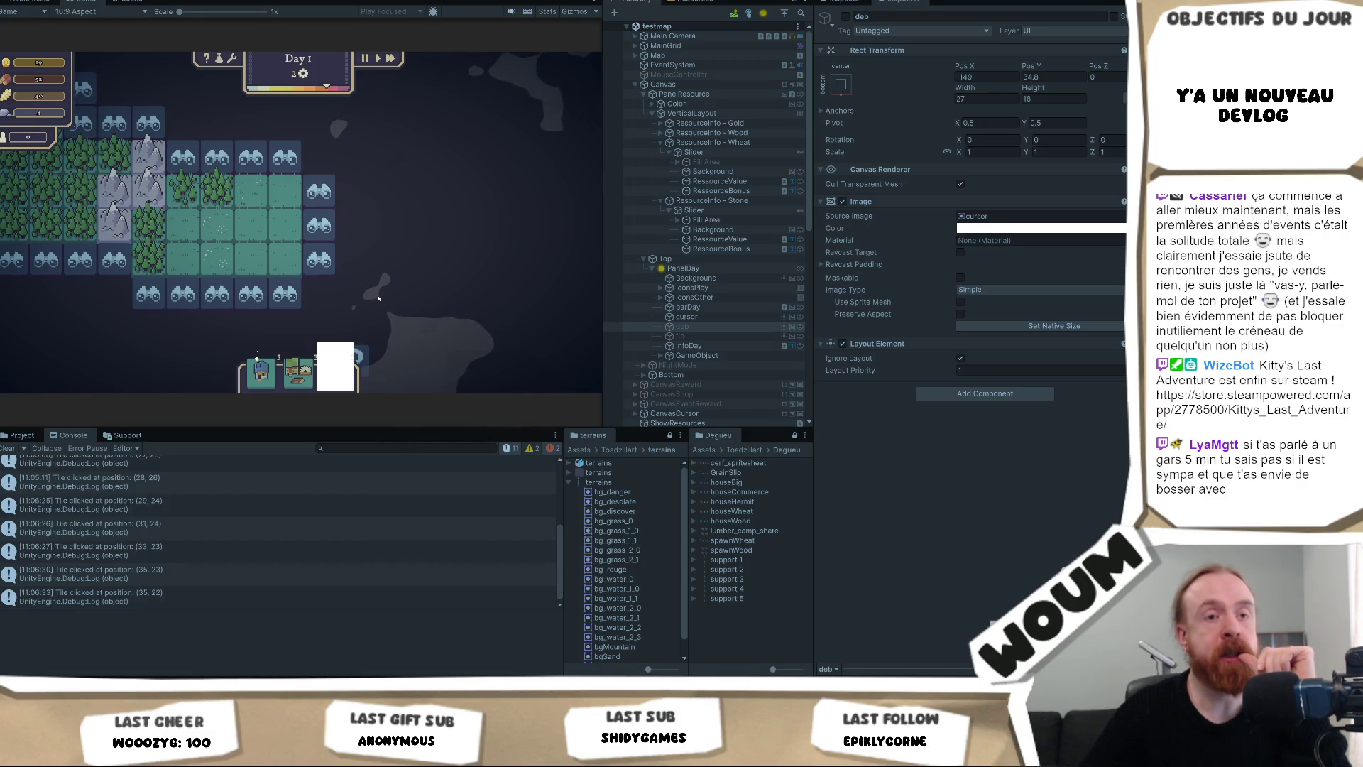
Pan the map and reveal more tiles until Day 2 starts with the New plans dialog.
{"action": "key", "text": "a"}
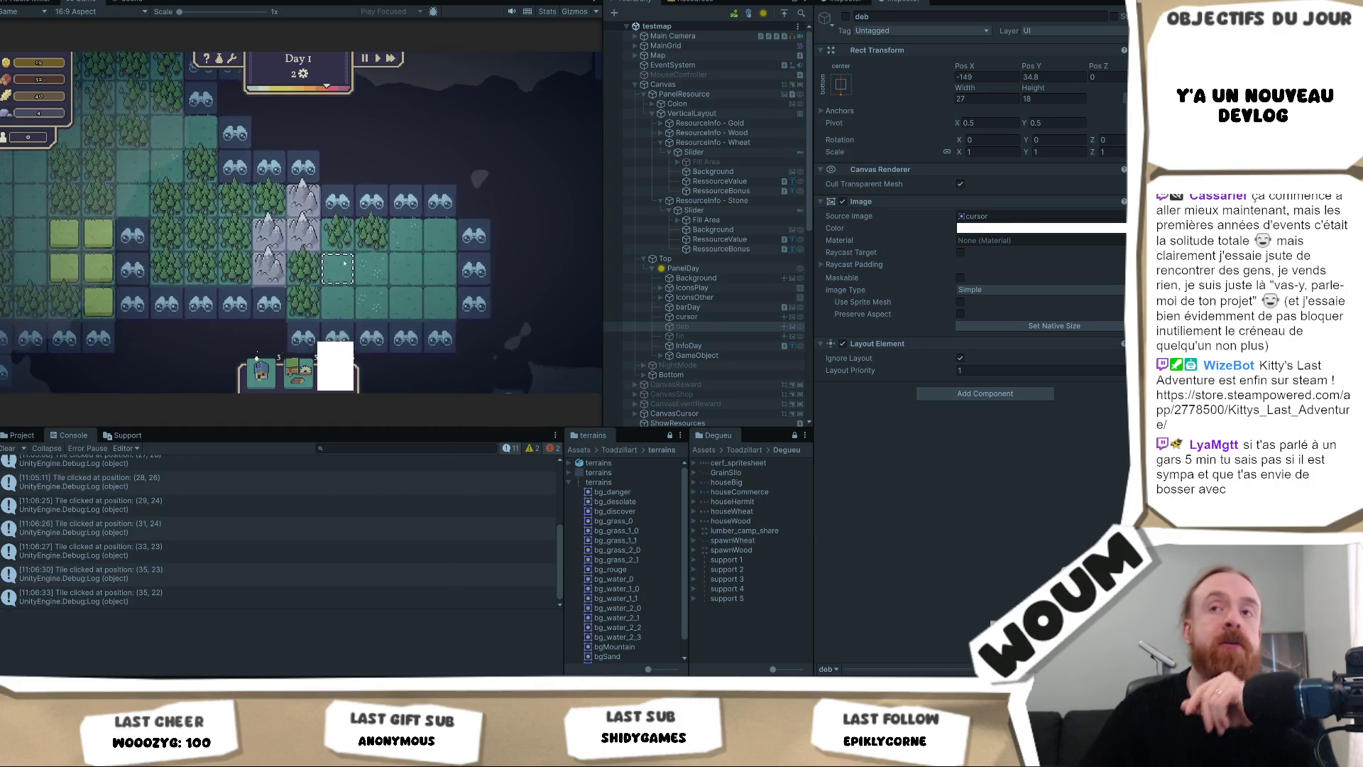
{"action": "left_click", "coordinate": [141, 279]}
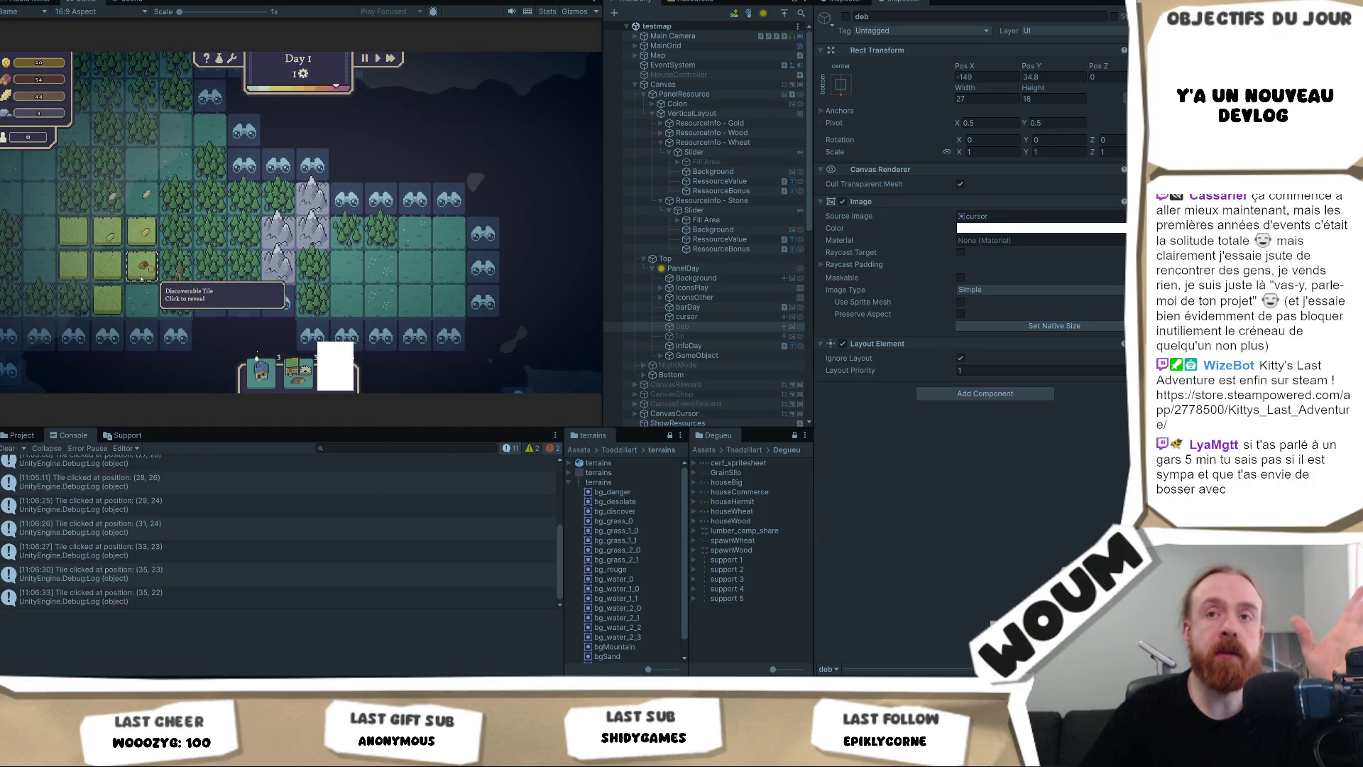
{"action": "left_click_drag", "start_coordinate": [142, 279], "coordinate": [227, 275]}
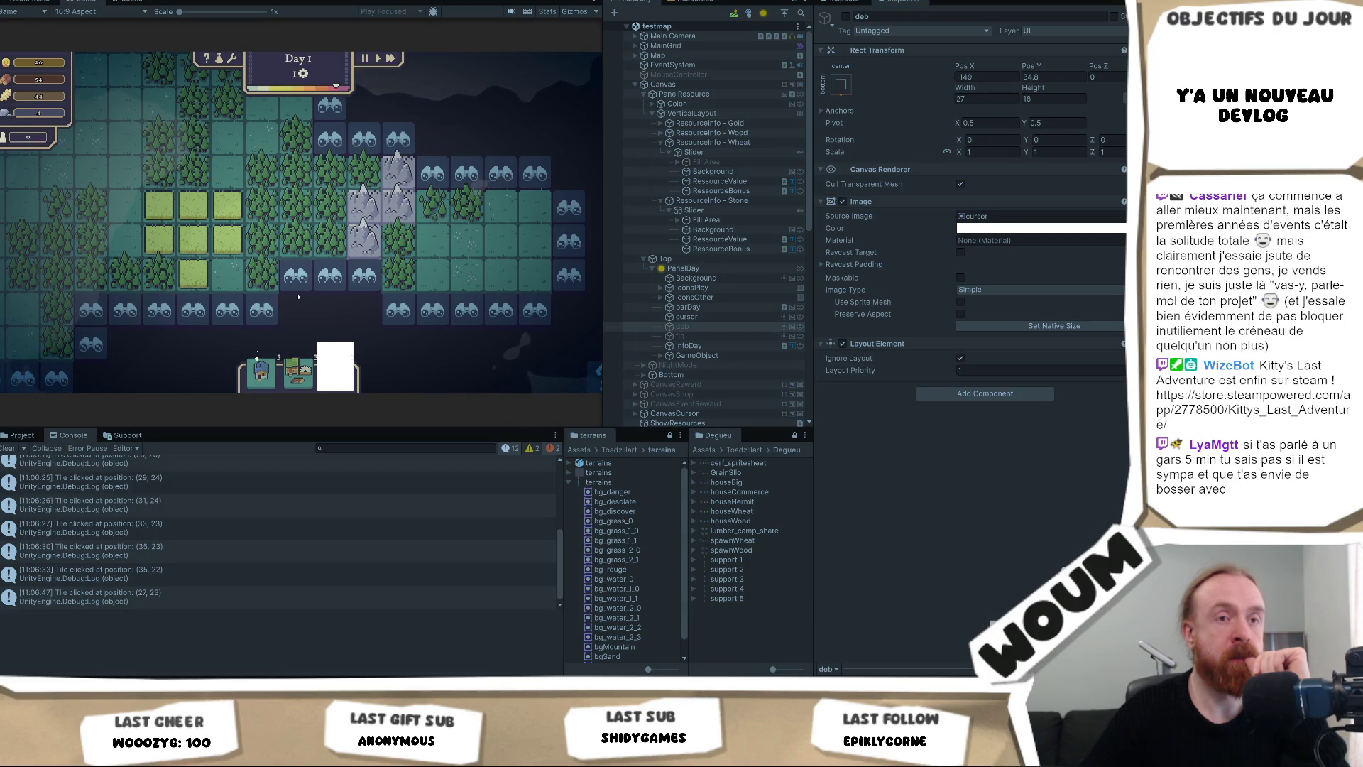
{"action": "left_click", "coordinate": [297, 295]}
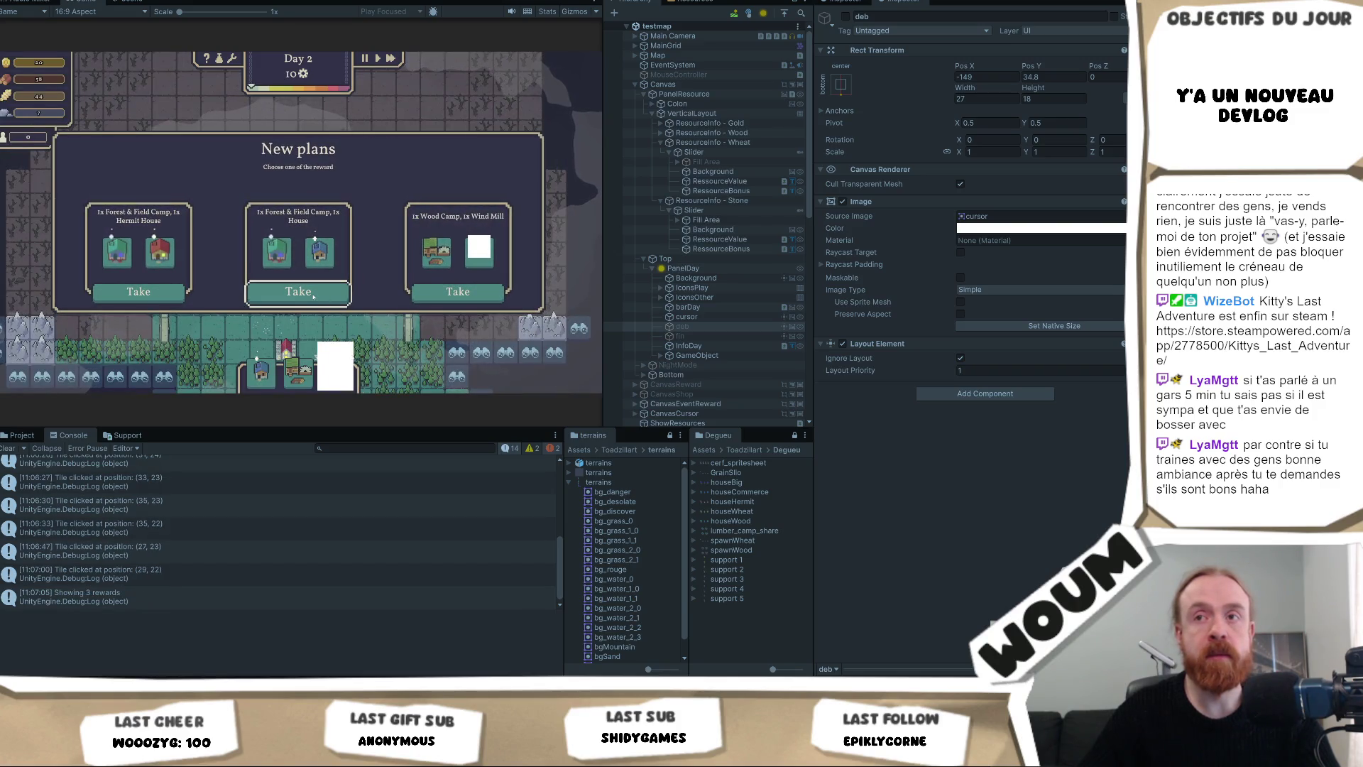
Take the '1x Forest & Field Camp, 1x House' reward and pan the map upward.
{"action": "left_click", "coordinate": [314, 295]}
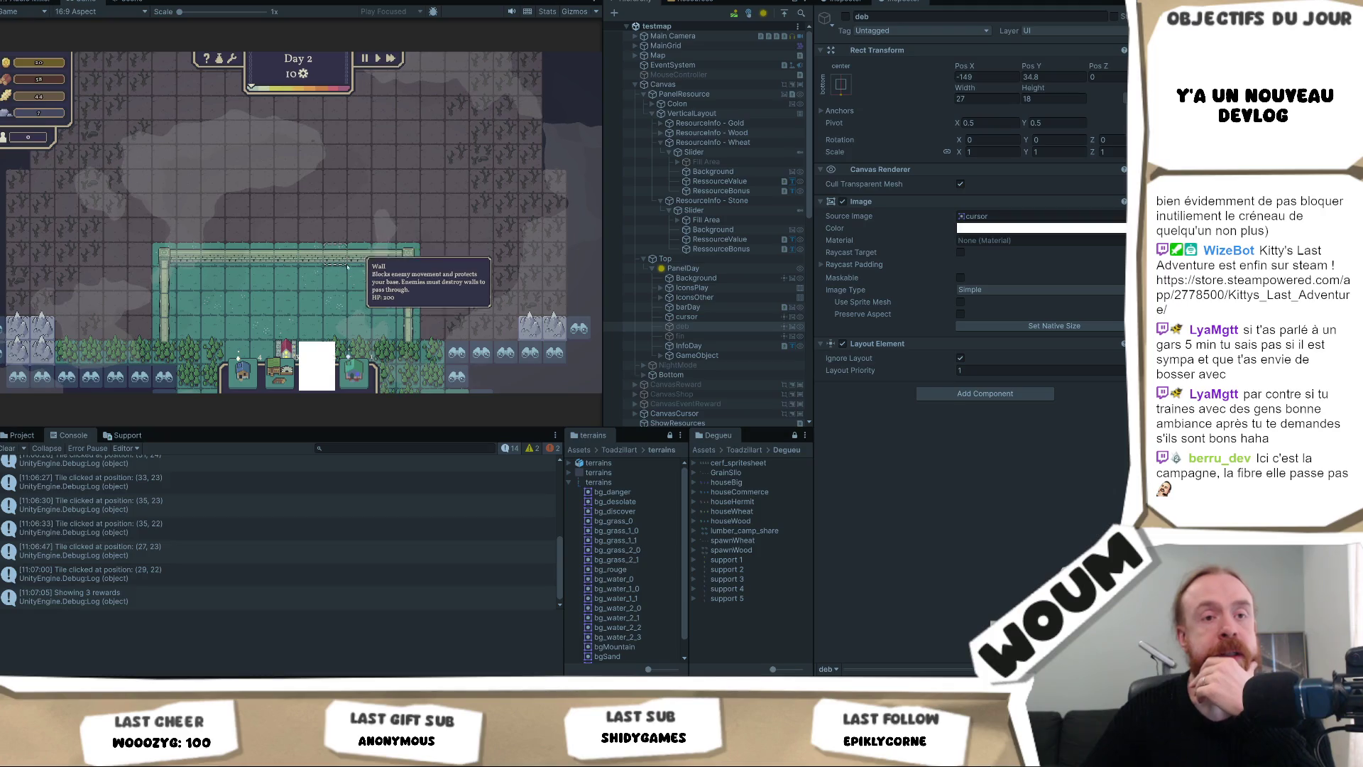
{"action": "left_click_drag", "start_coordinate": [315, 297], "coordinate": [320, 250]}
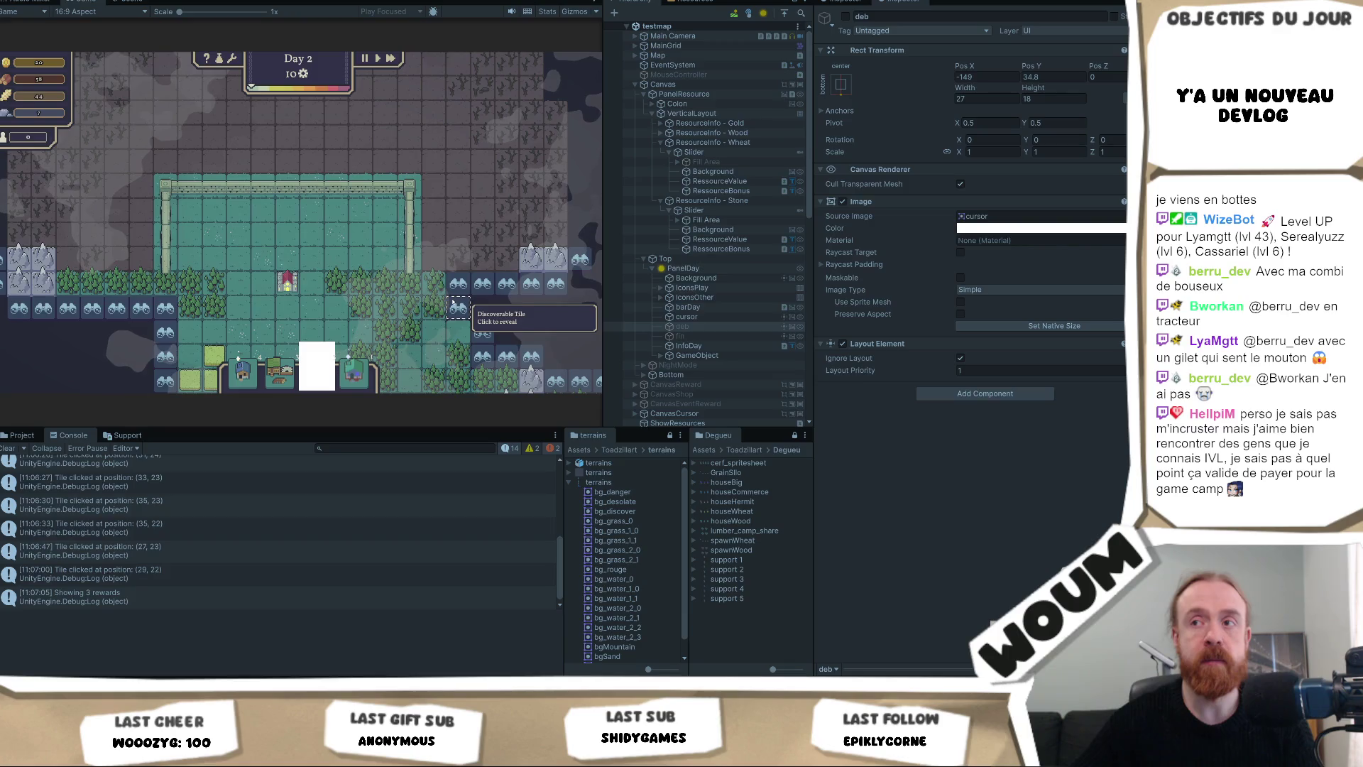
Reveal discoverable tiles at (13, 24), (17, 27) and one near the forest.
{"action": "left_click_drag", "start_coordinate": [323, 327], "coordinate": [388, 232]}
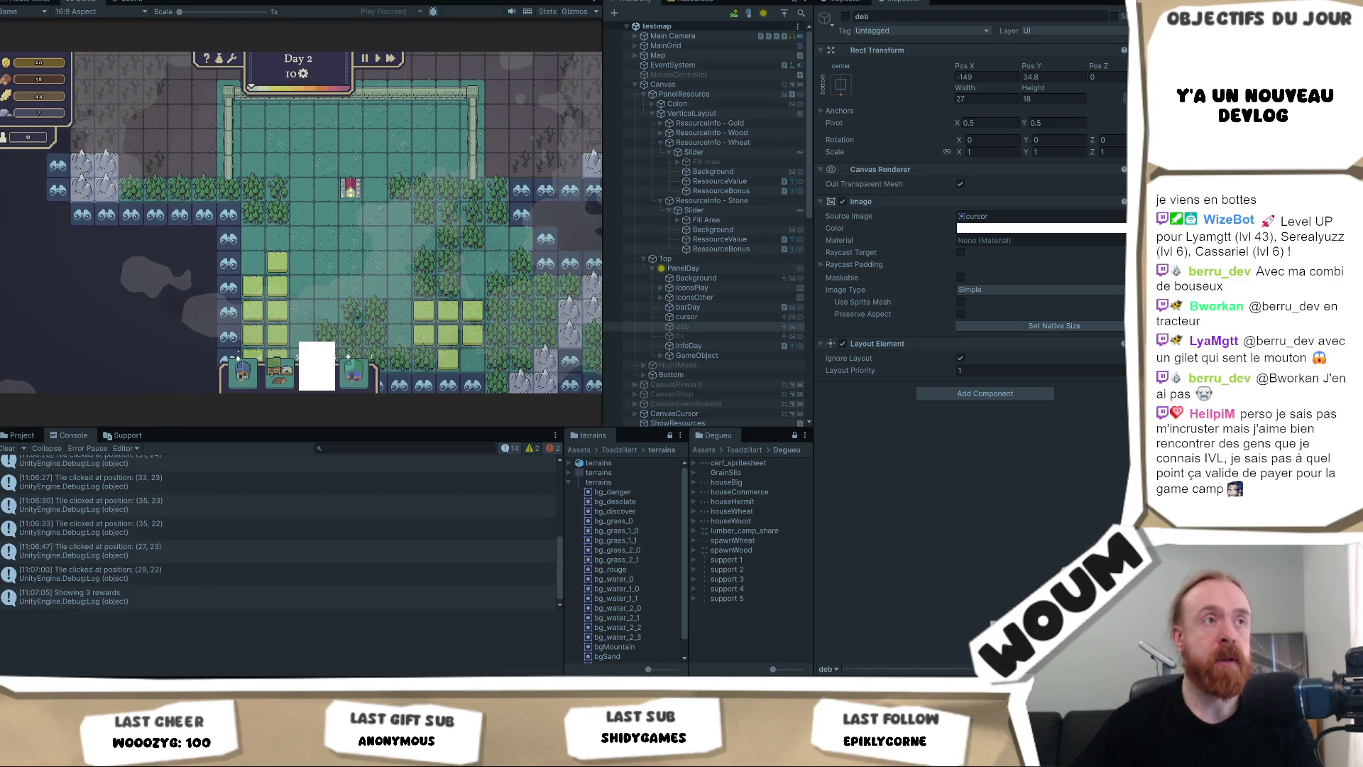
{"action": "left_click", "coordinate": [132, 307]}
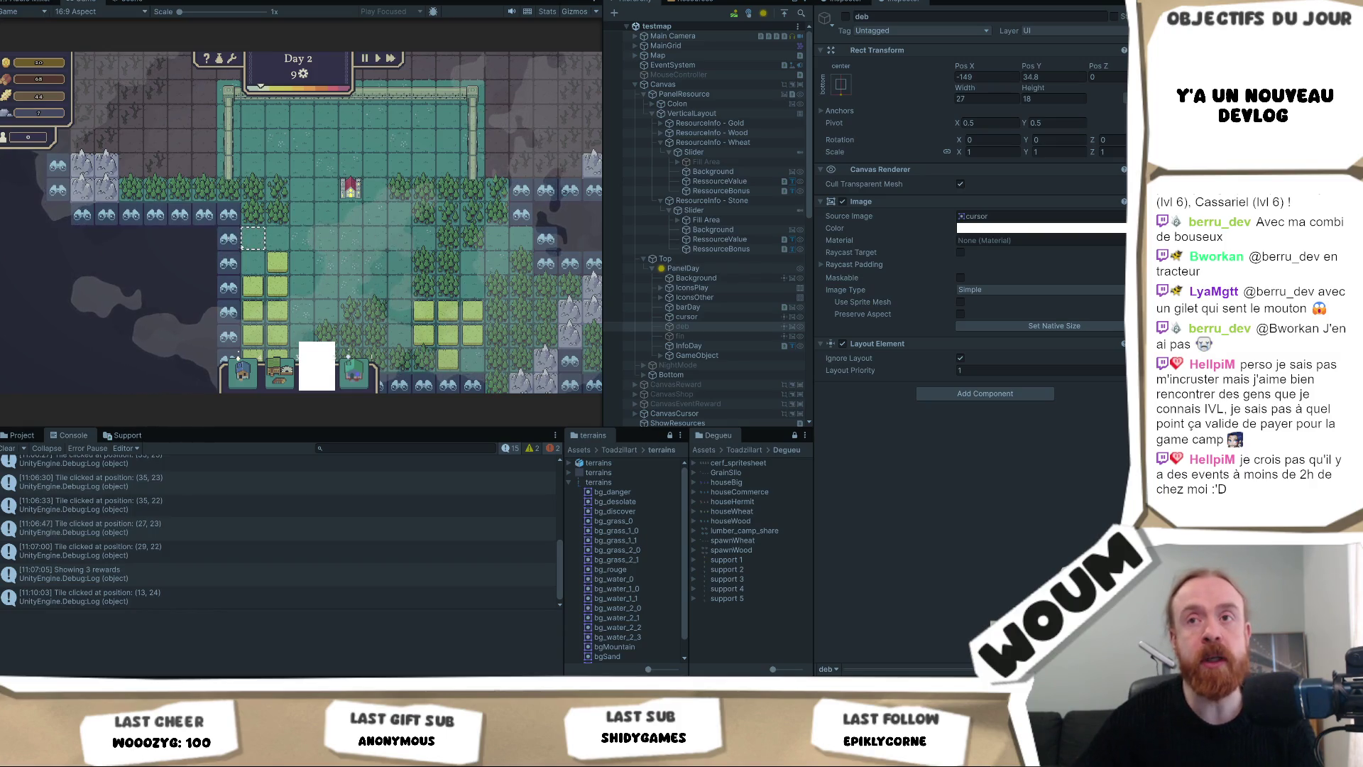
{"action": "left_click", "coordinate": [229, 240]}
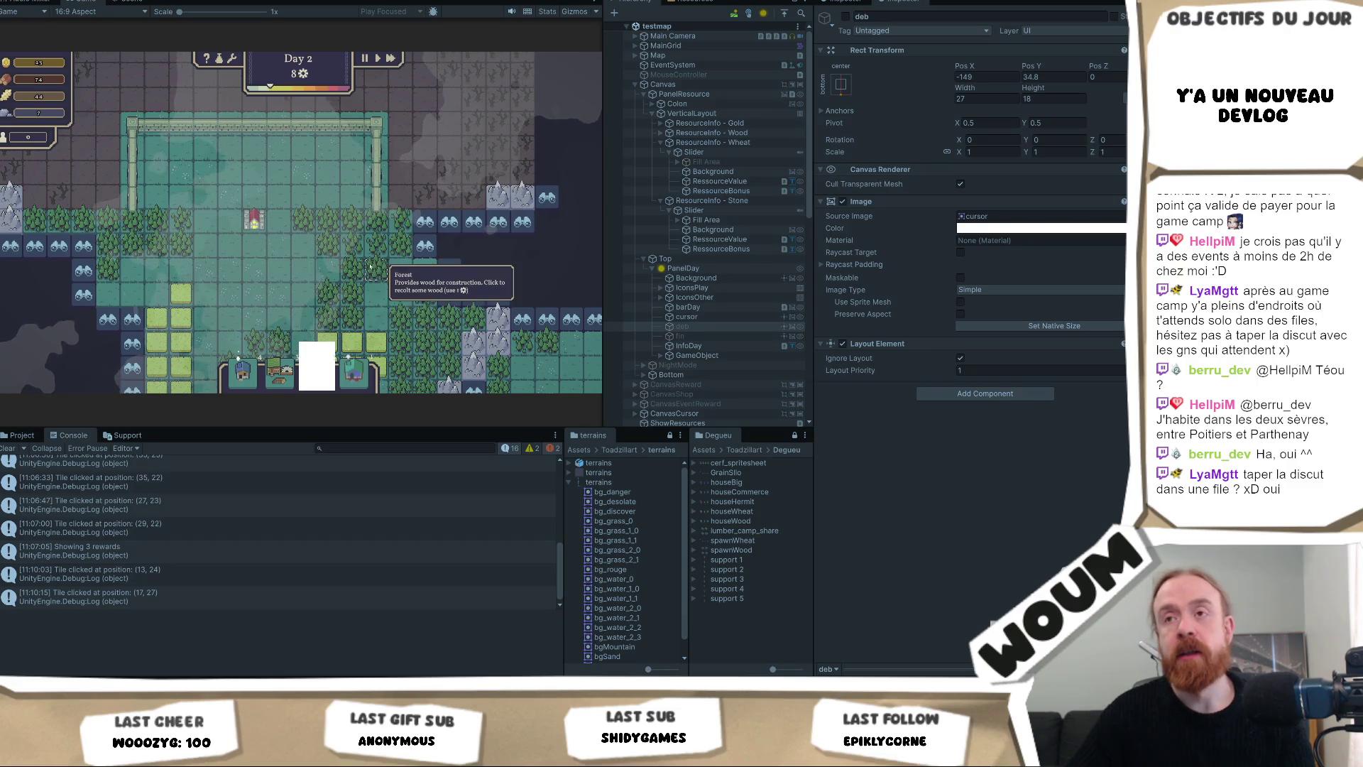
{"action": "left_click", "coordinate": [425, 249]}
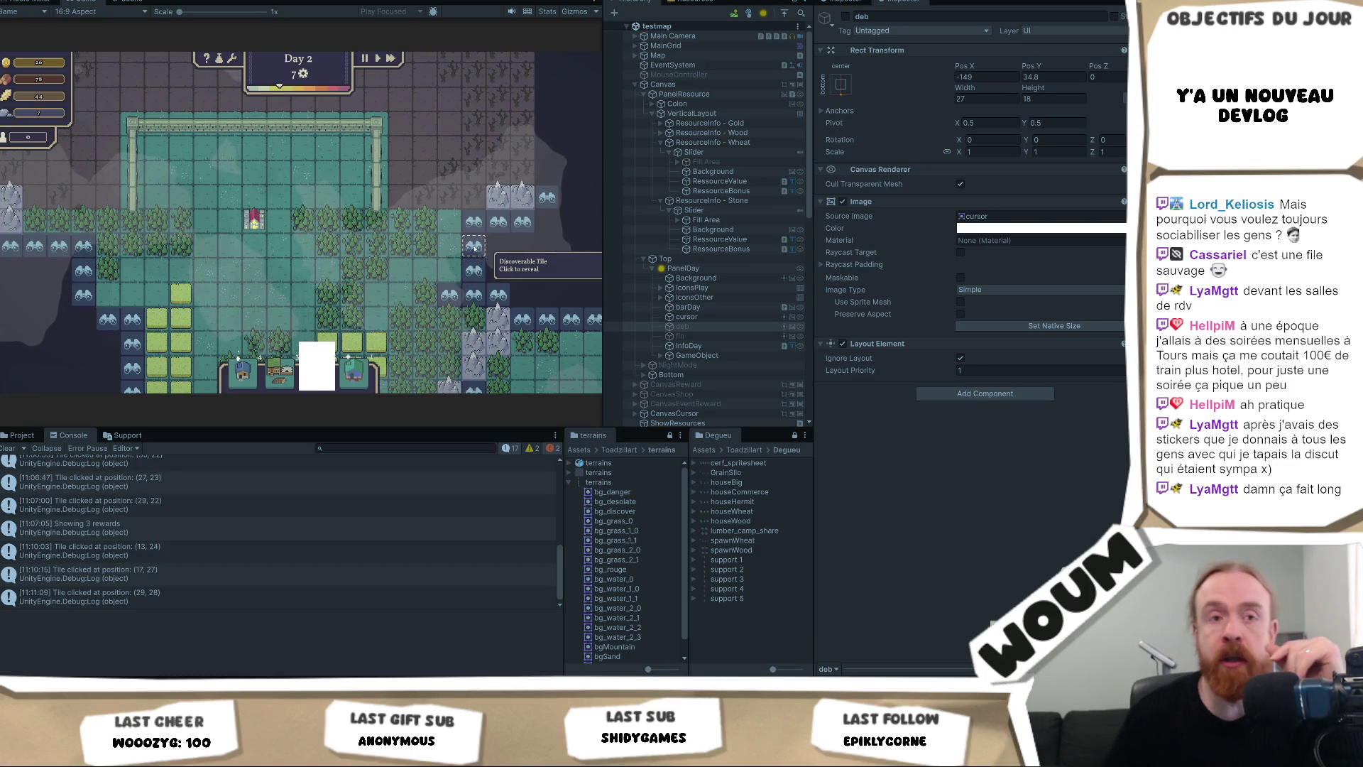
{"action": "scroll", "coordinate": [465, 259], "scroll_direction": "up", "scroll_amount": 1}
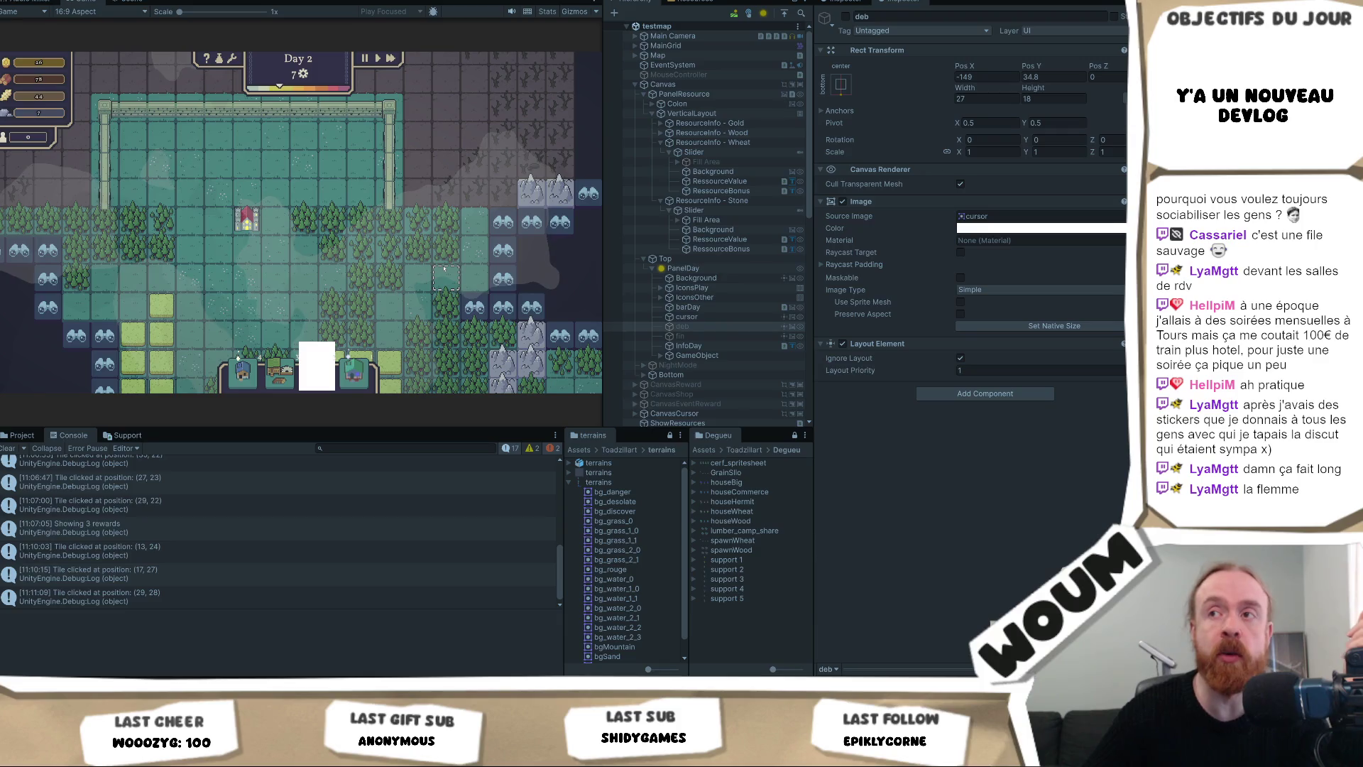
Pan the map and reveal tiles at (31, 28) and (31, 26), leaving 5 remaining.
{"action": "mouse_move", "coordinate": [445, 268]}
{"action": "key", "text": "d"}
{"action": "key", "text": "w"}
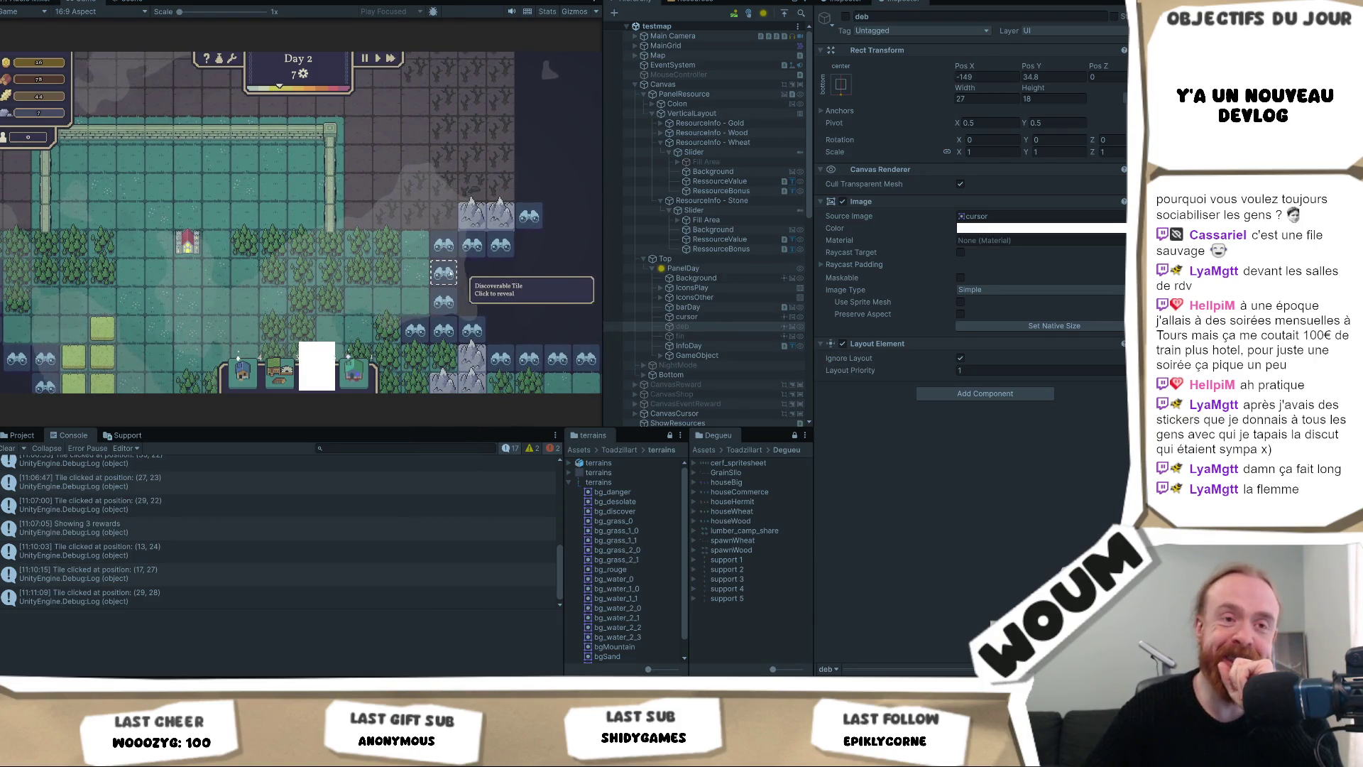
{"action": "left_click", "coordinate": [450, 273]}
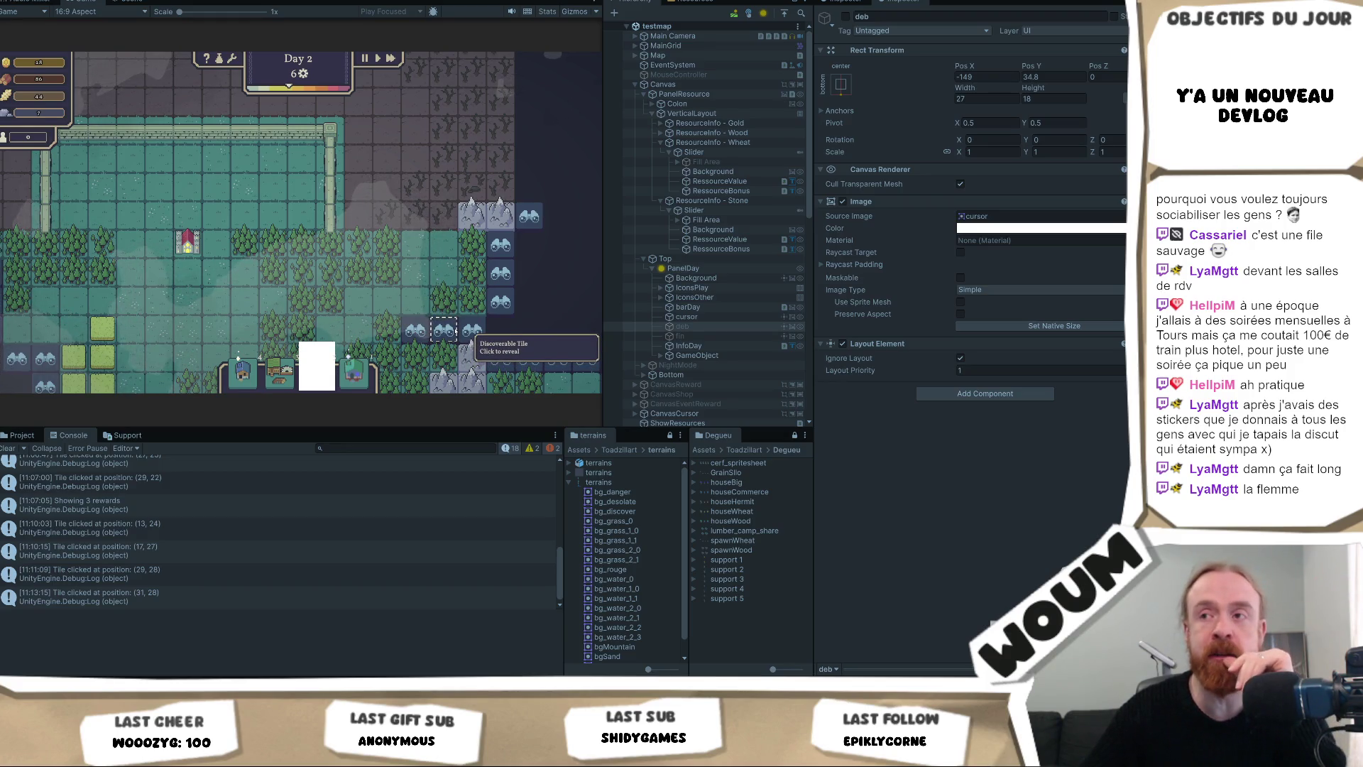
{"action": "left_click", "coordinate": [448, 330]}
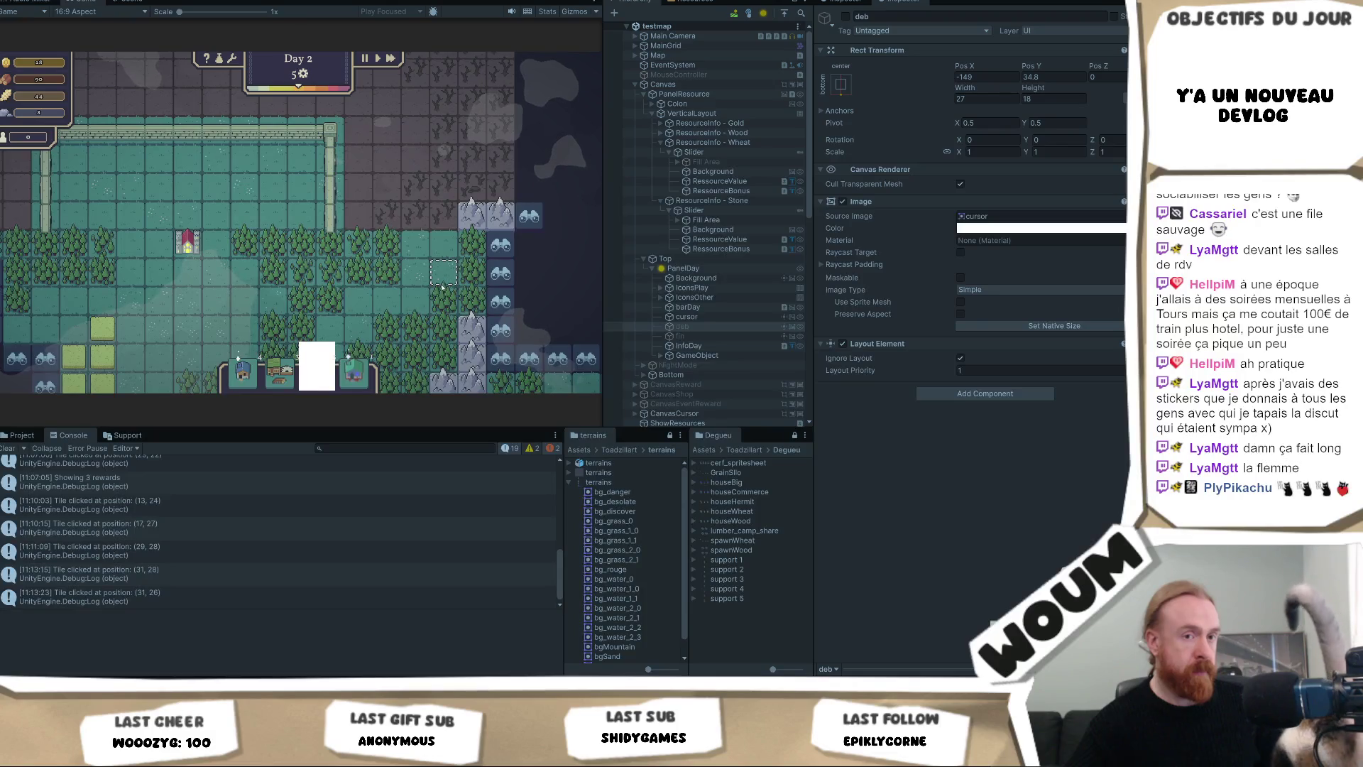
{"action": "mouse_move", "coordinate": [439, 293]}
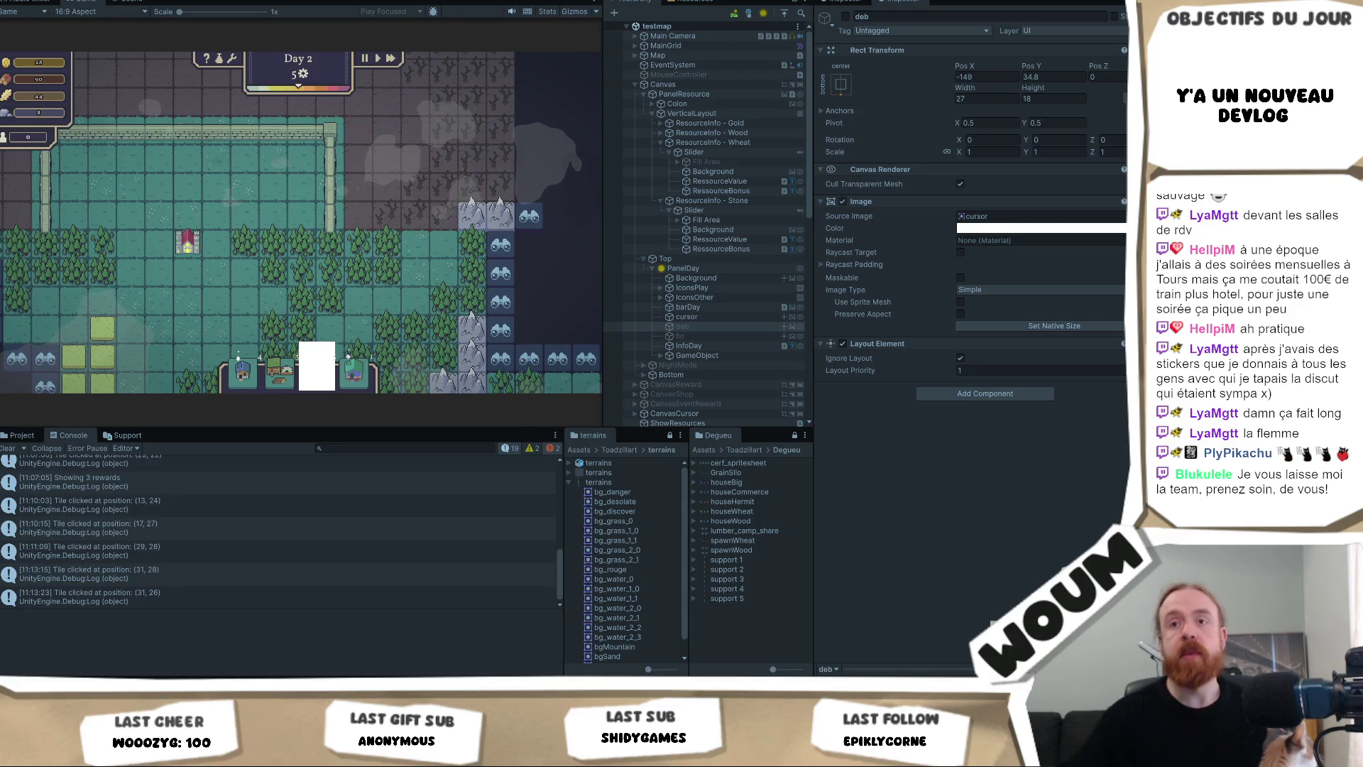
{"action": "left_click", "coordinate": [21, 436]}
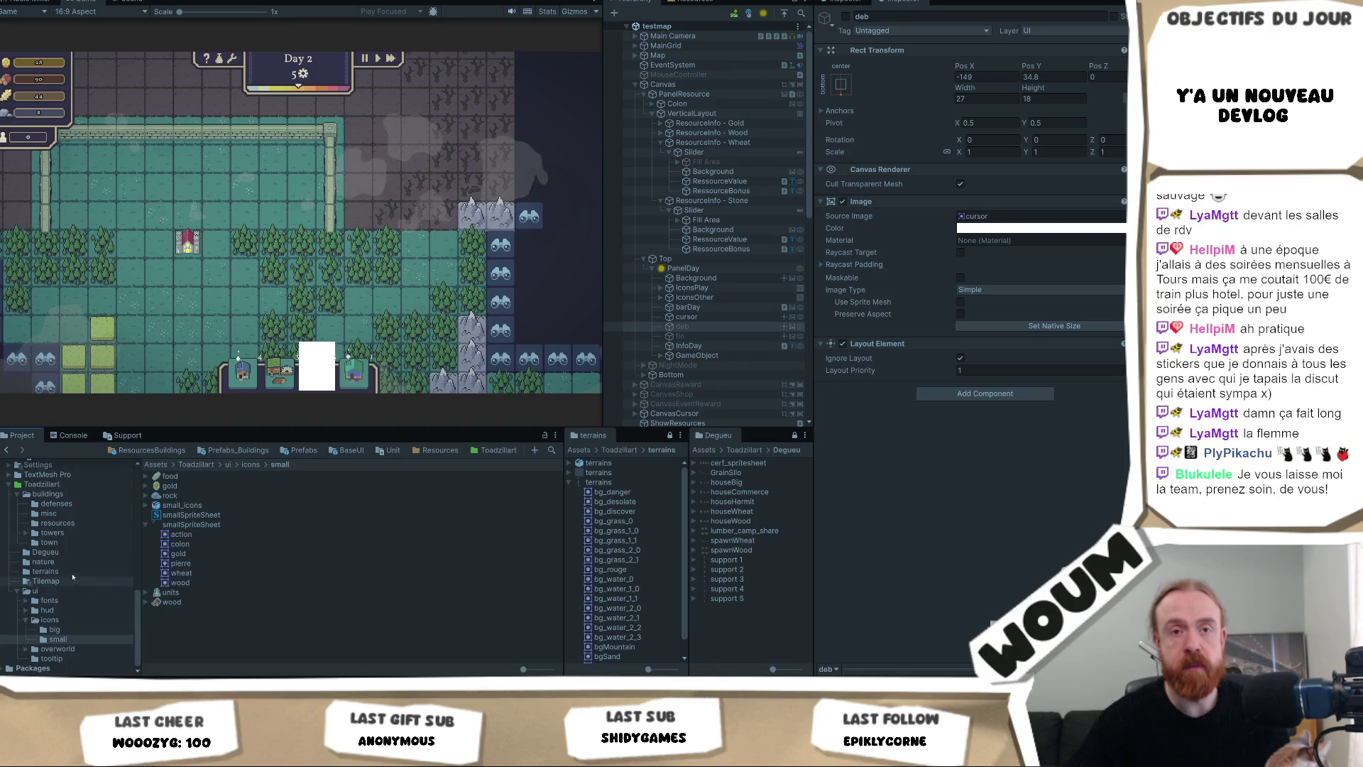
Review the epieux and grand_canon tower sprites, then select the GrainSilo prefab in ResourcesBuildings.
{"action": "left_click", "coordinate": [65, 533]}
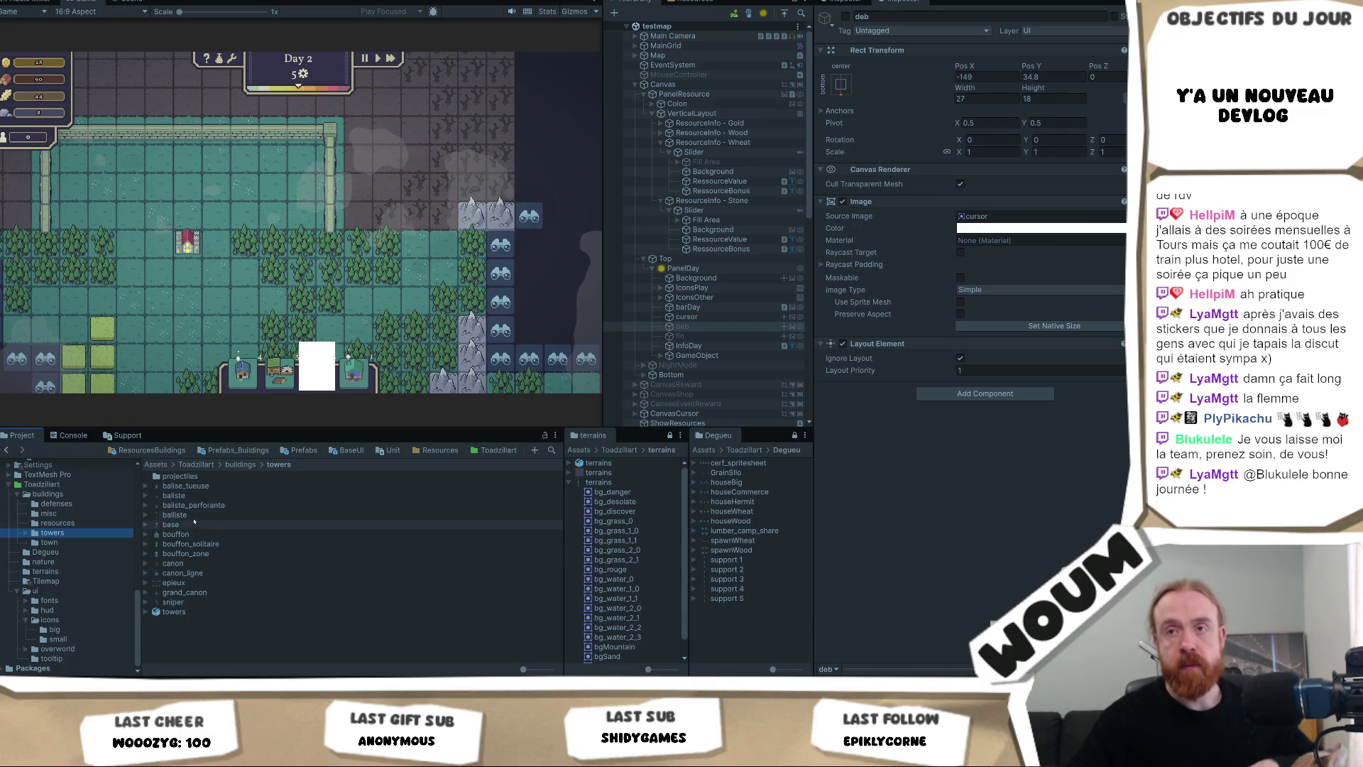
{"action": "left_click", "coordinate": [311, 364]}
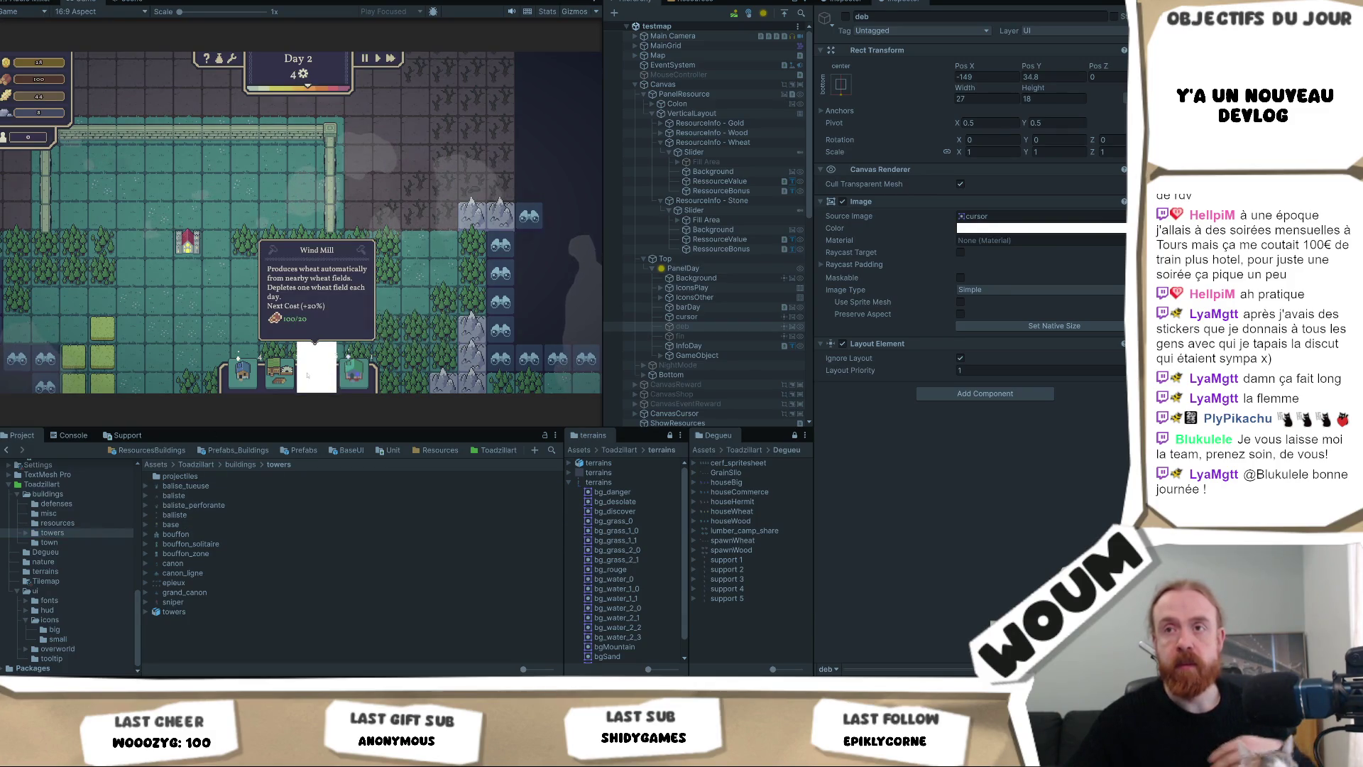
{"action": "left_click", "coordinate": [201, 583]}
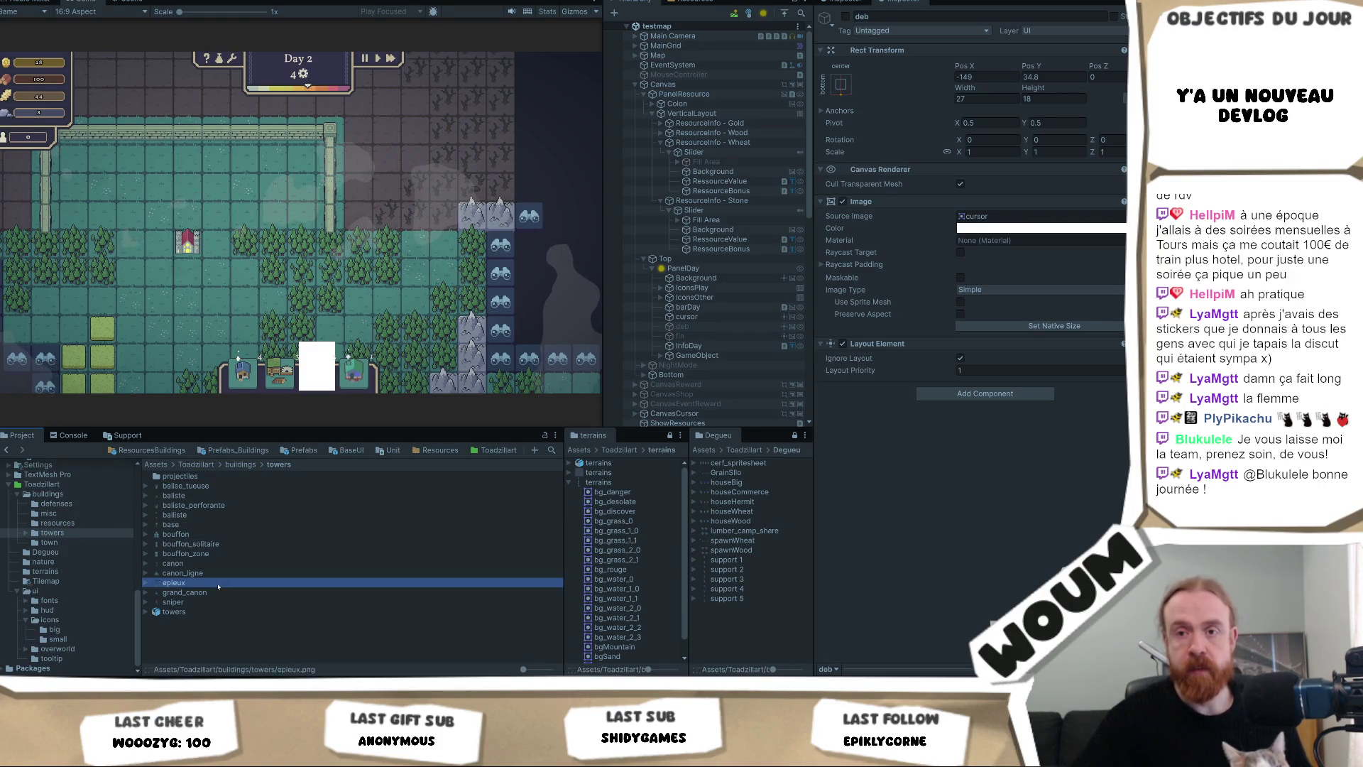
{"action": "left_click", "coordinate": [192, 593]}
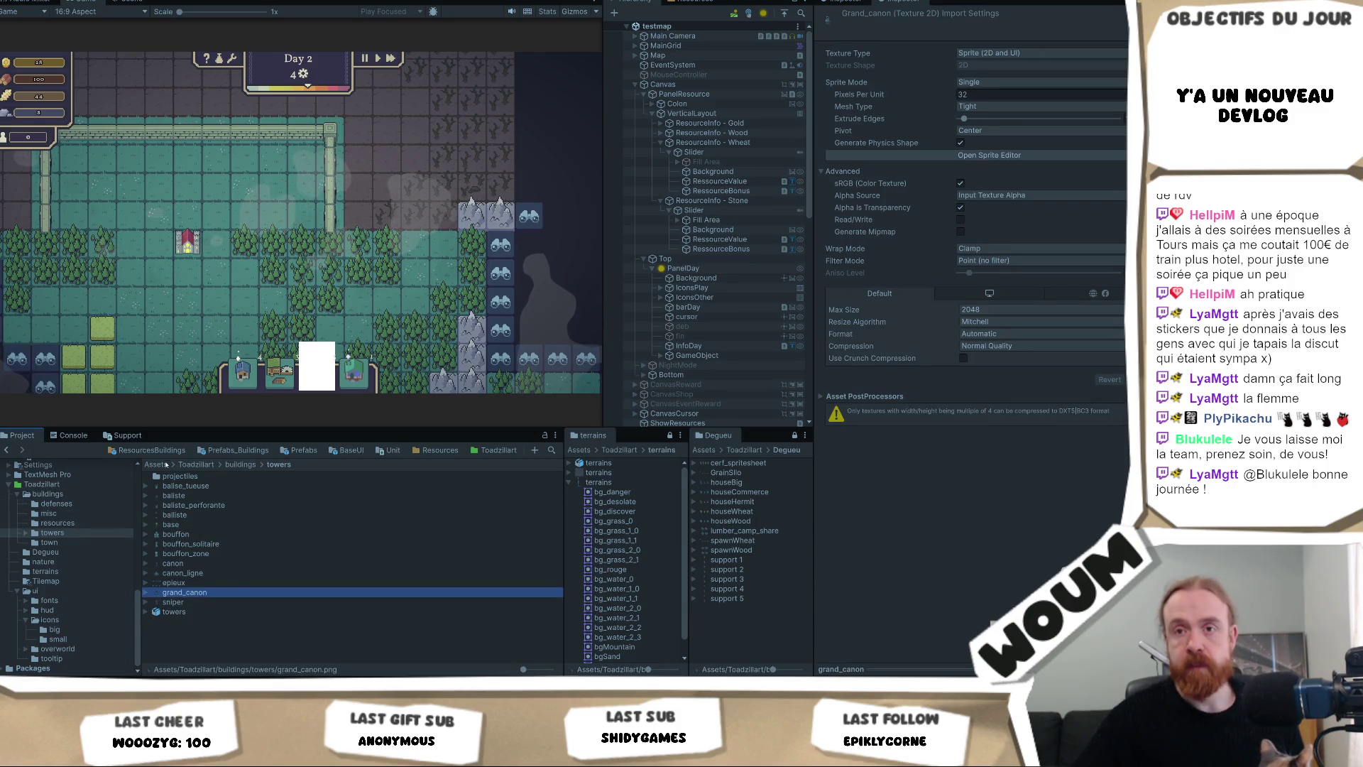
{"action": "left_click", "coordinate": [165, 451]}
{"action": "left_click", "coordinate": [176, 486]}
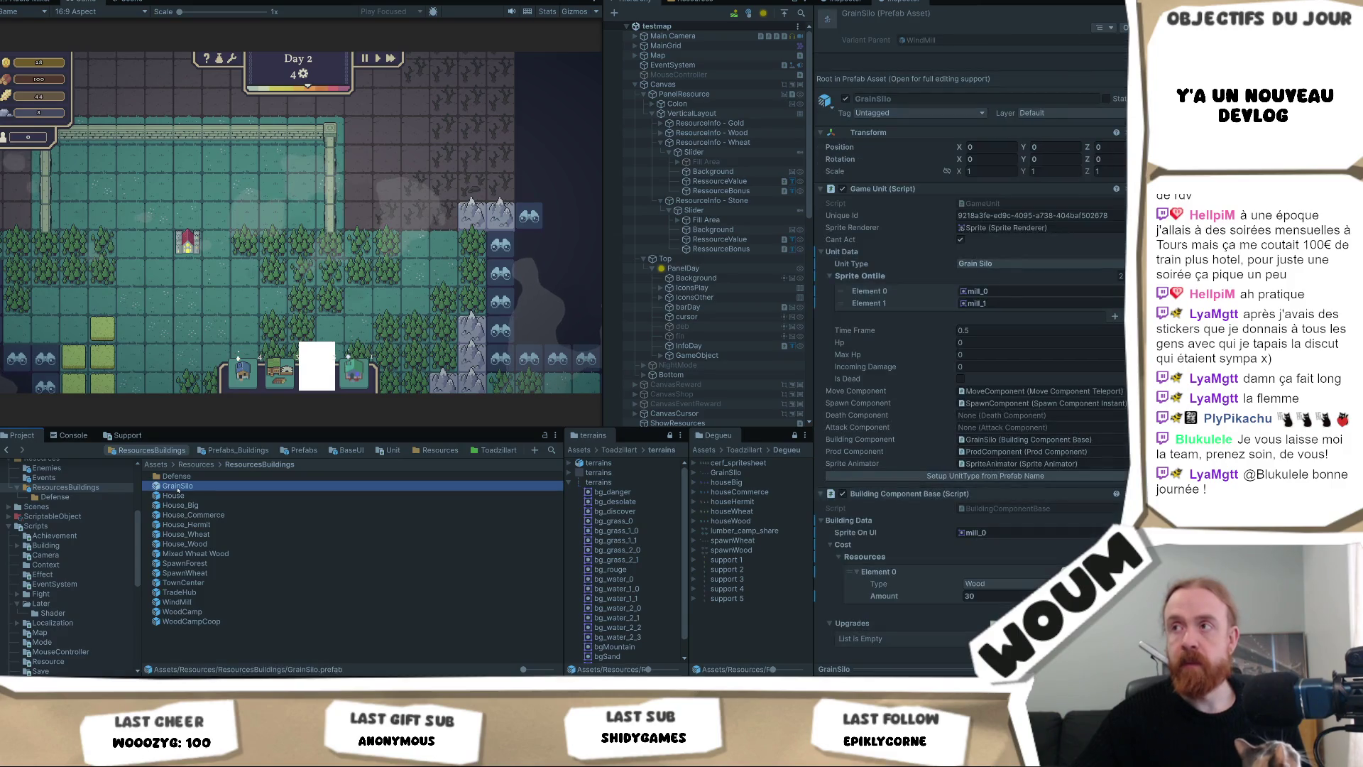
Glance at the GrainSilo and House prefabs, then open the WindMill prefab in Prefab Mode.
{"action": "double_click", "coordinate": [188, 488]}
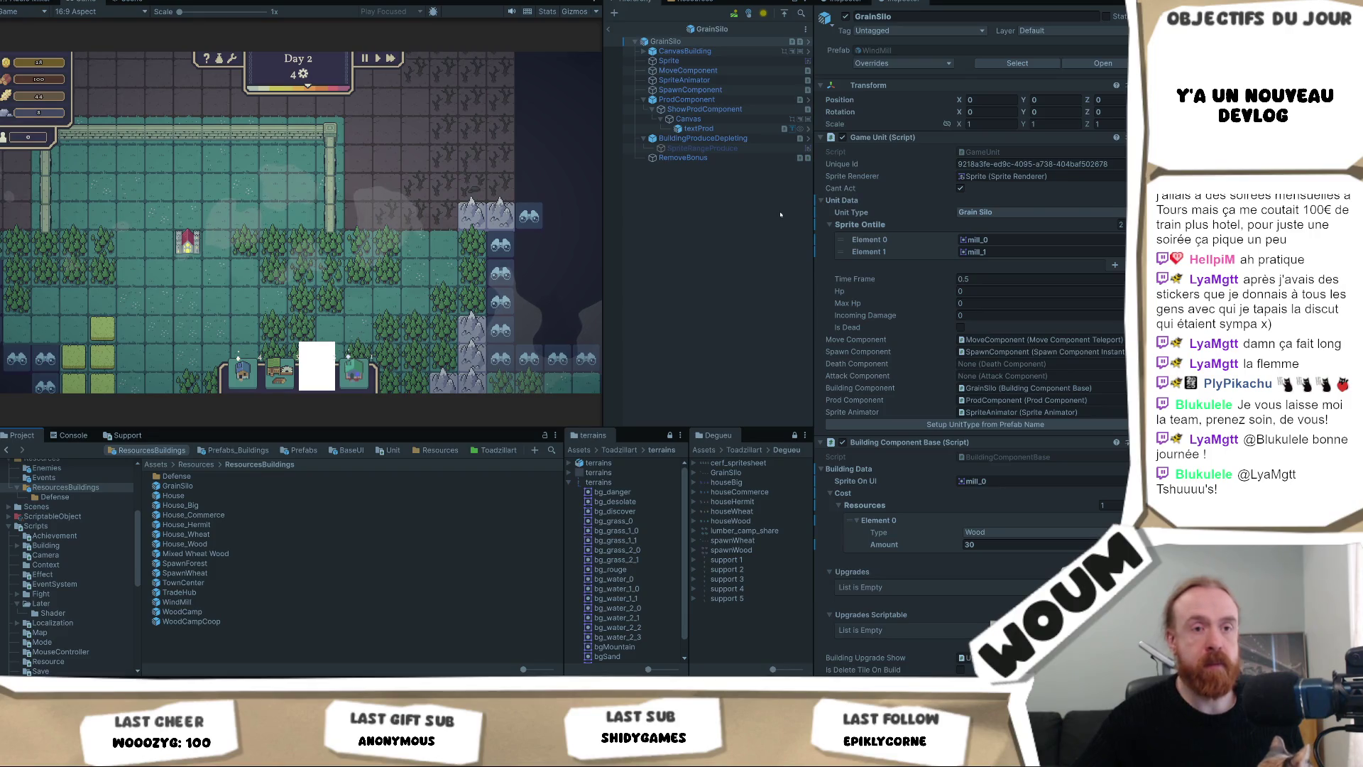
{"action": "left_click", "coordinate": [994, 240]}
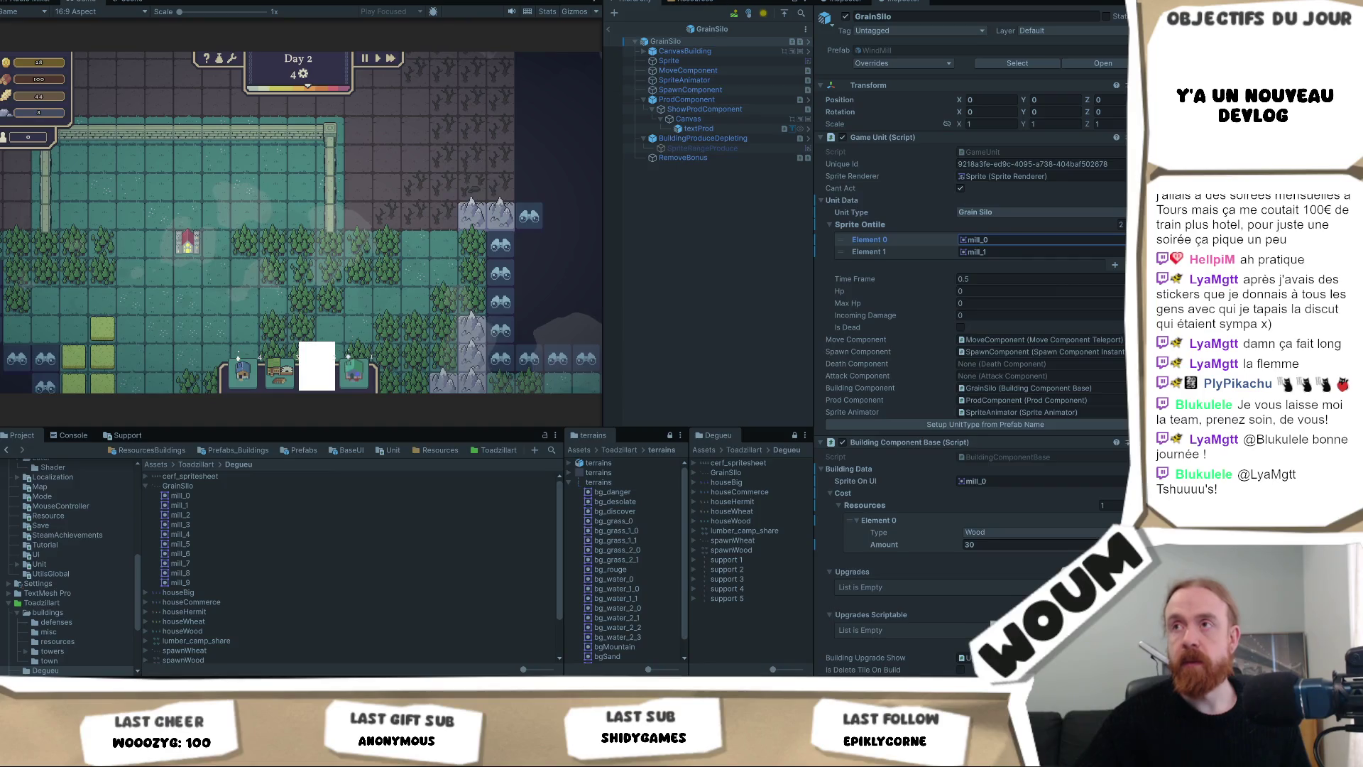
{"action": "left_click", "coordinate": [607, 29]}
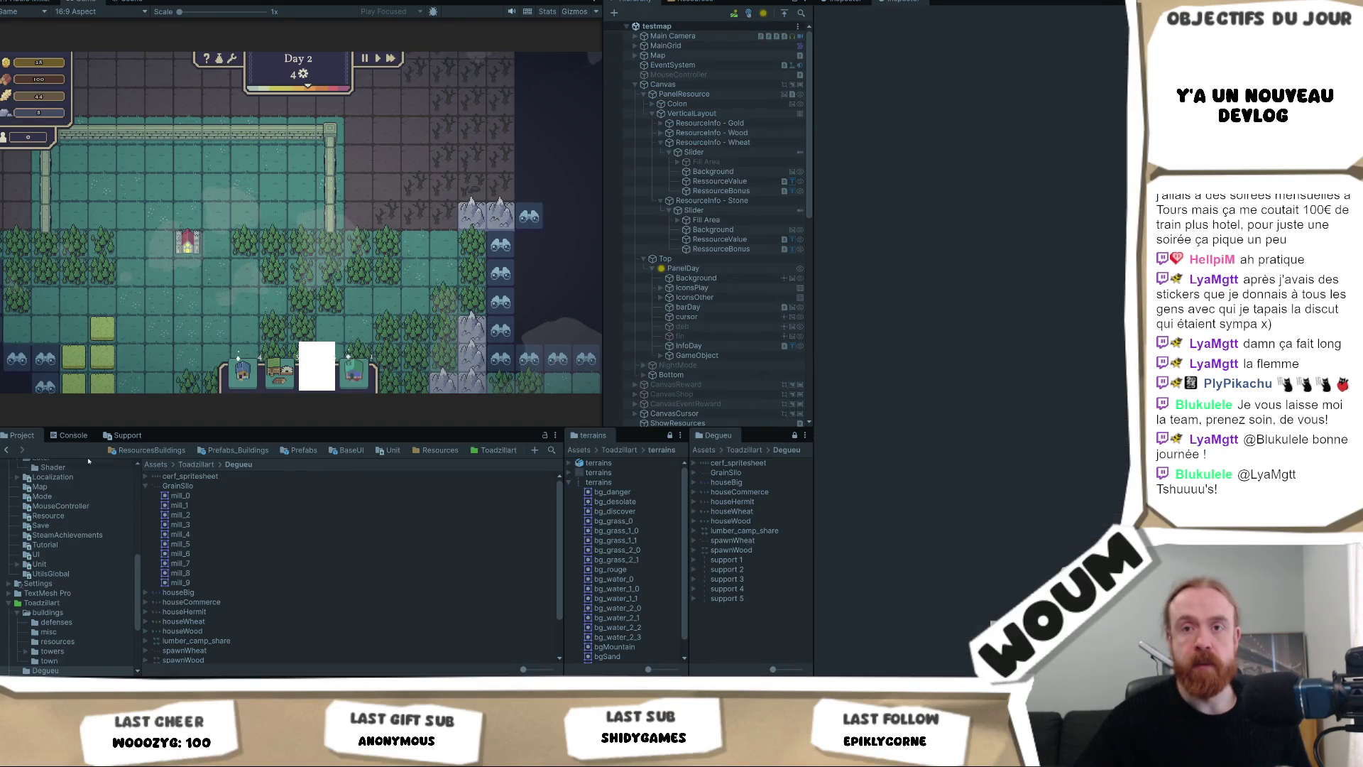
{"action": "left_click", "coordinate": [137, 449]}
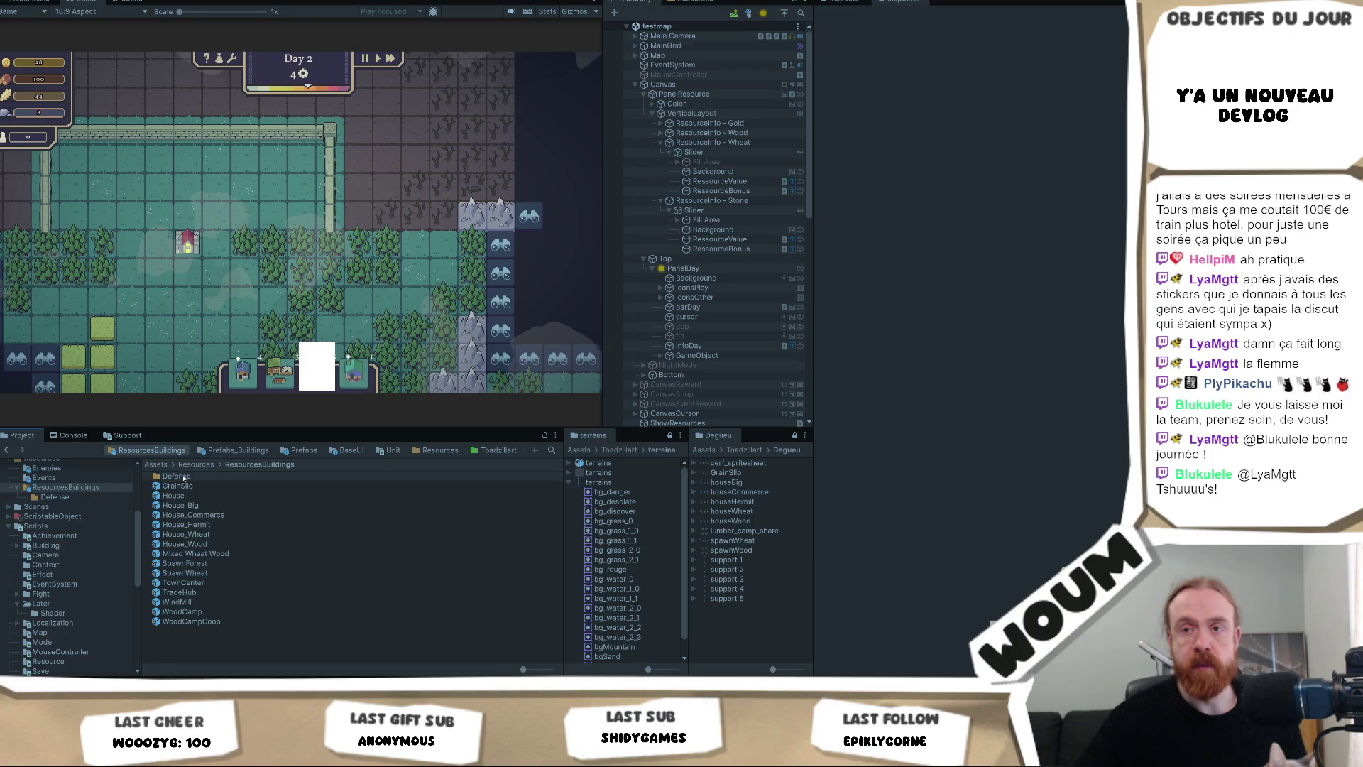
{"action": "left_click", "coordinate": [173, 495]}
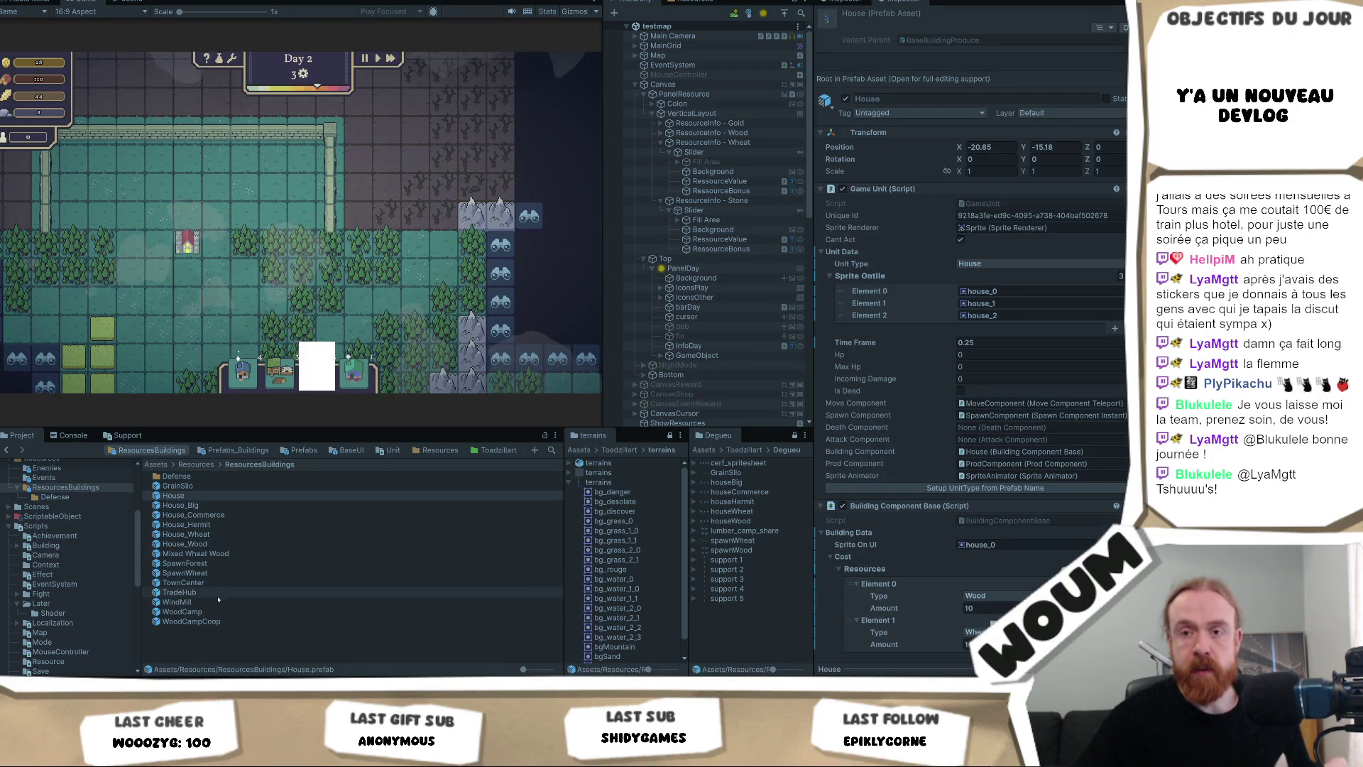
{"action": "double_click", "coordinate": [177, 602]}
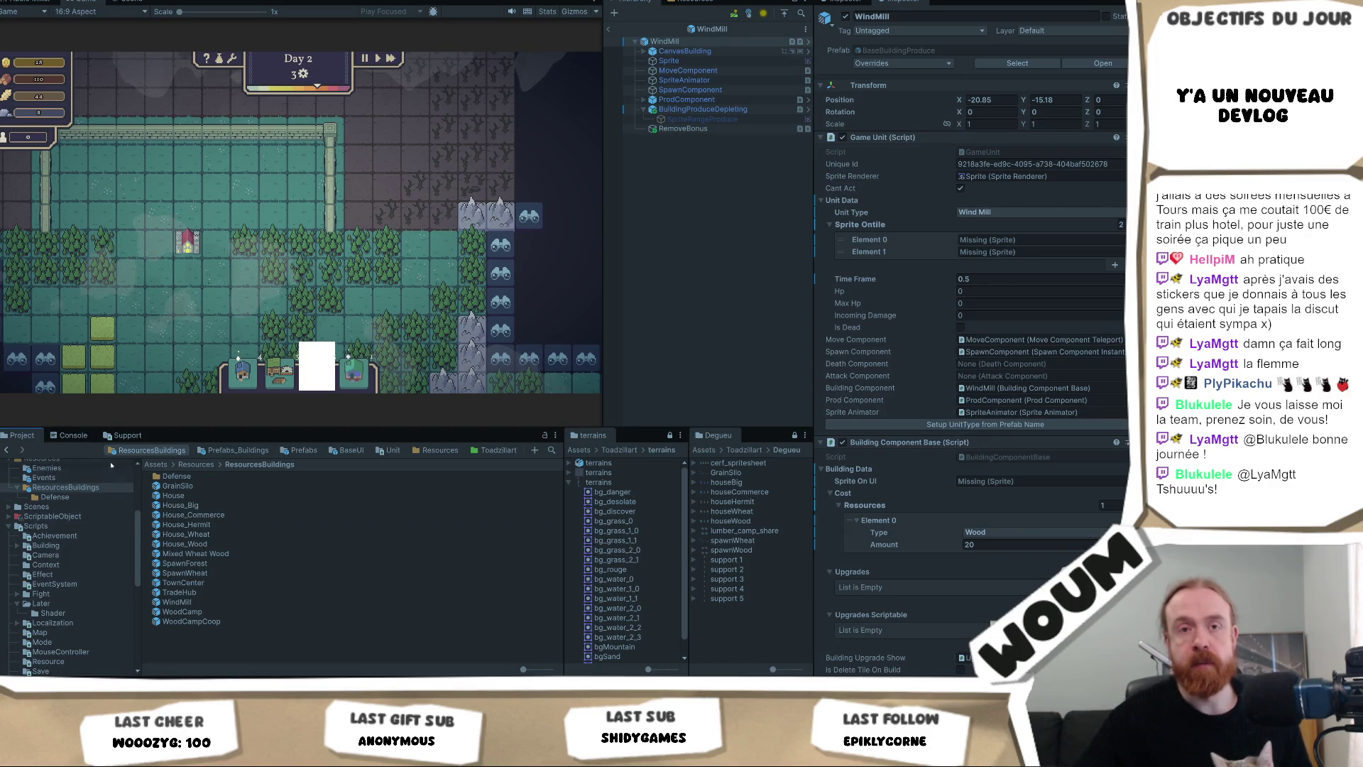
Check GrainSilo's mill_0 sprite, then find ground_mill in Toadzillart > buildings > resources.
{"action": "left_click", "coordinate": [207, 490]}
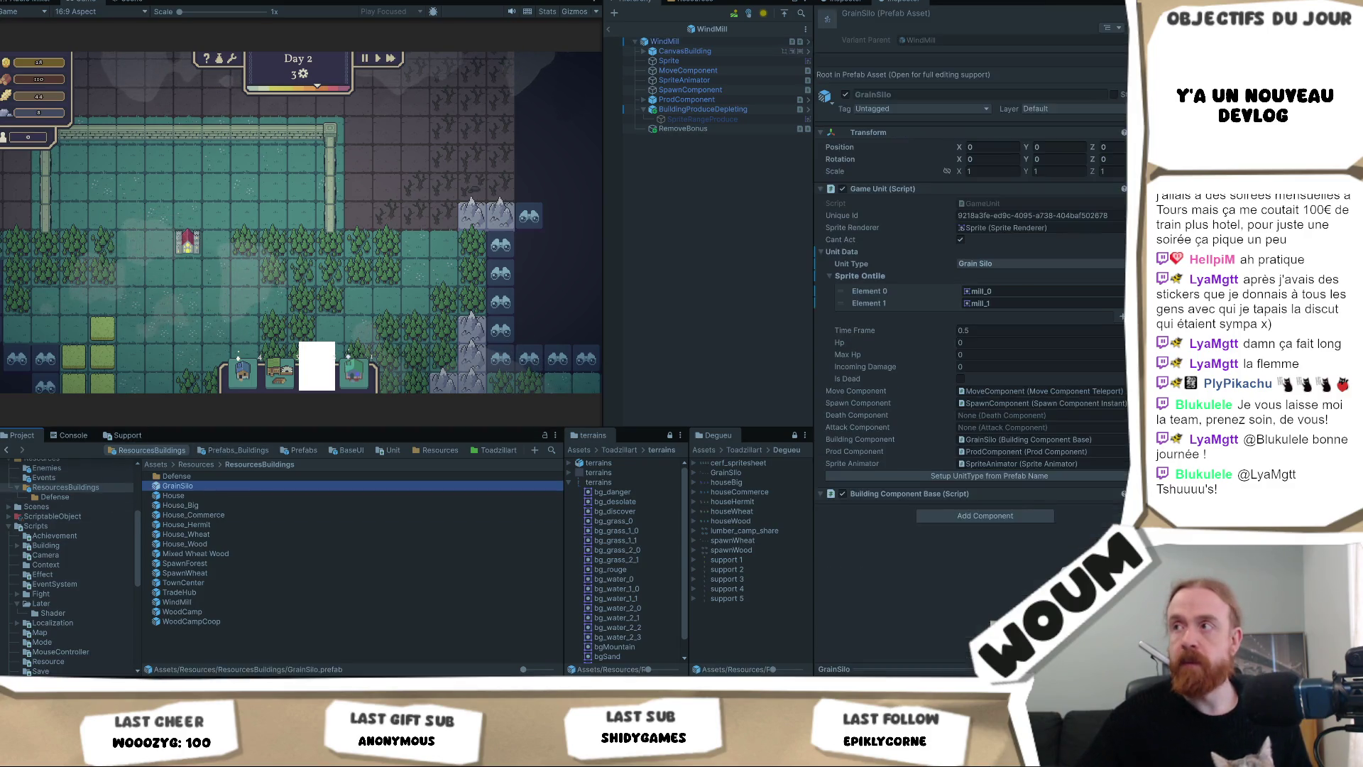
{"action": "left_click", "coordinate": [994, 291]}
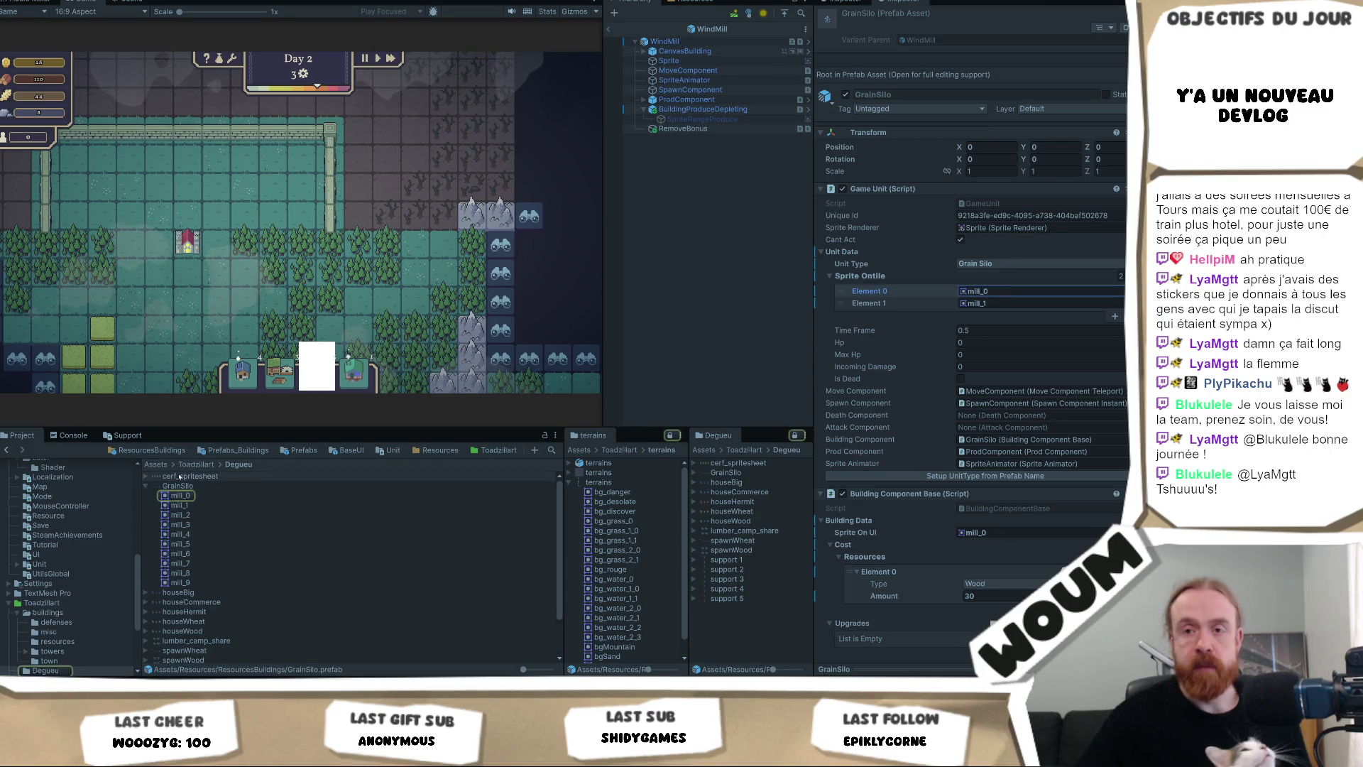
{"action": "scroll", "coordinate": [253, 538], "scroll_direction": "down", "scroll_amount": 2}
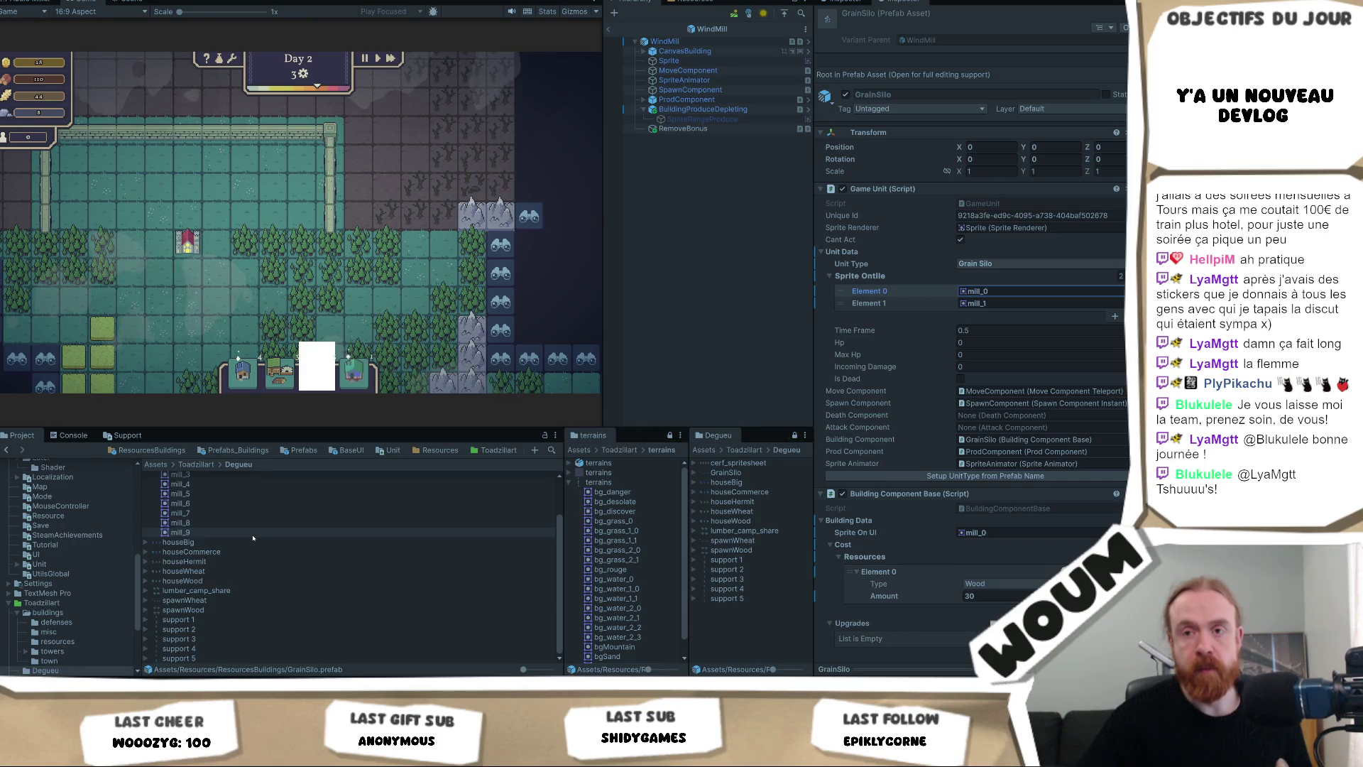
{"action": "scroll", "coordinate": [224, 540], "scroll_direction": "up", "scroll_amount": 2}
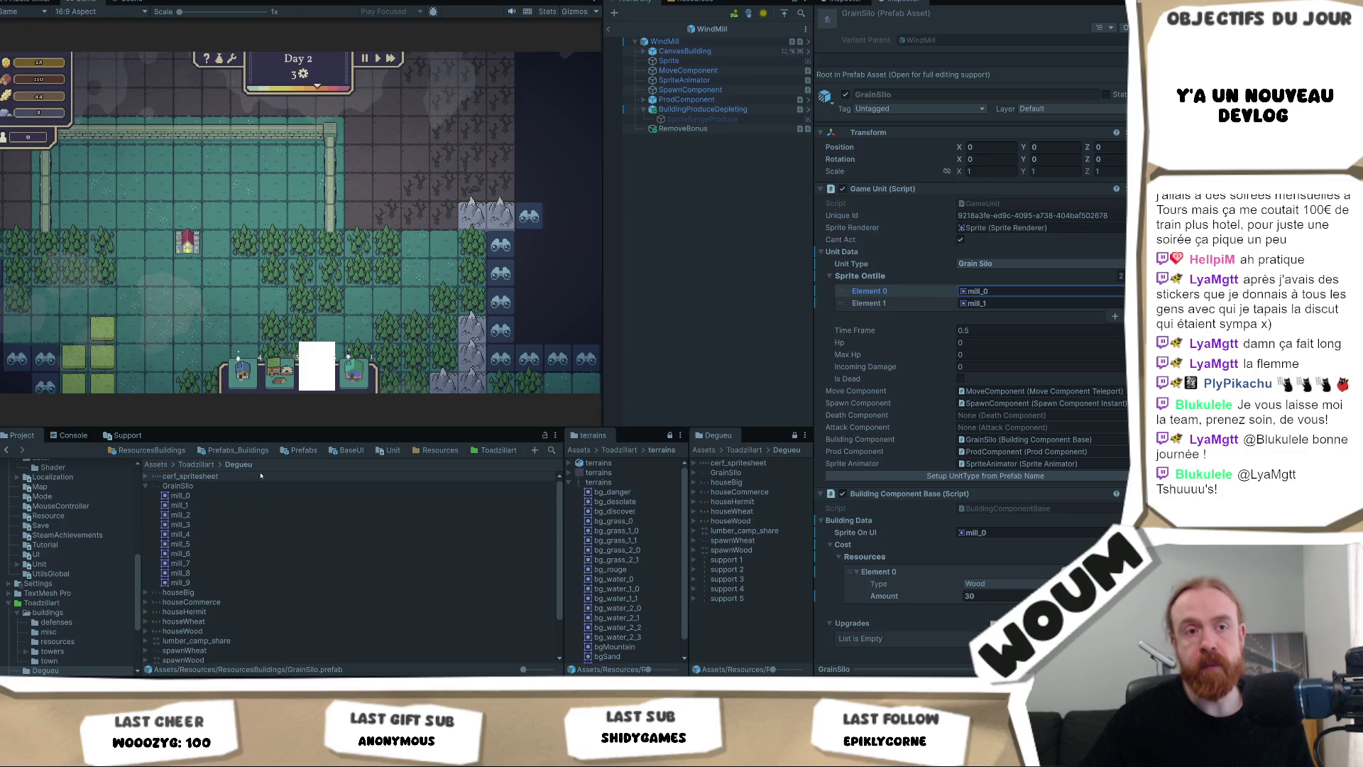
{"action": "left_click", "coordinate": [190, 464]}
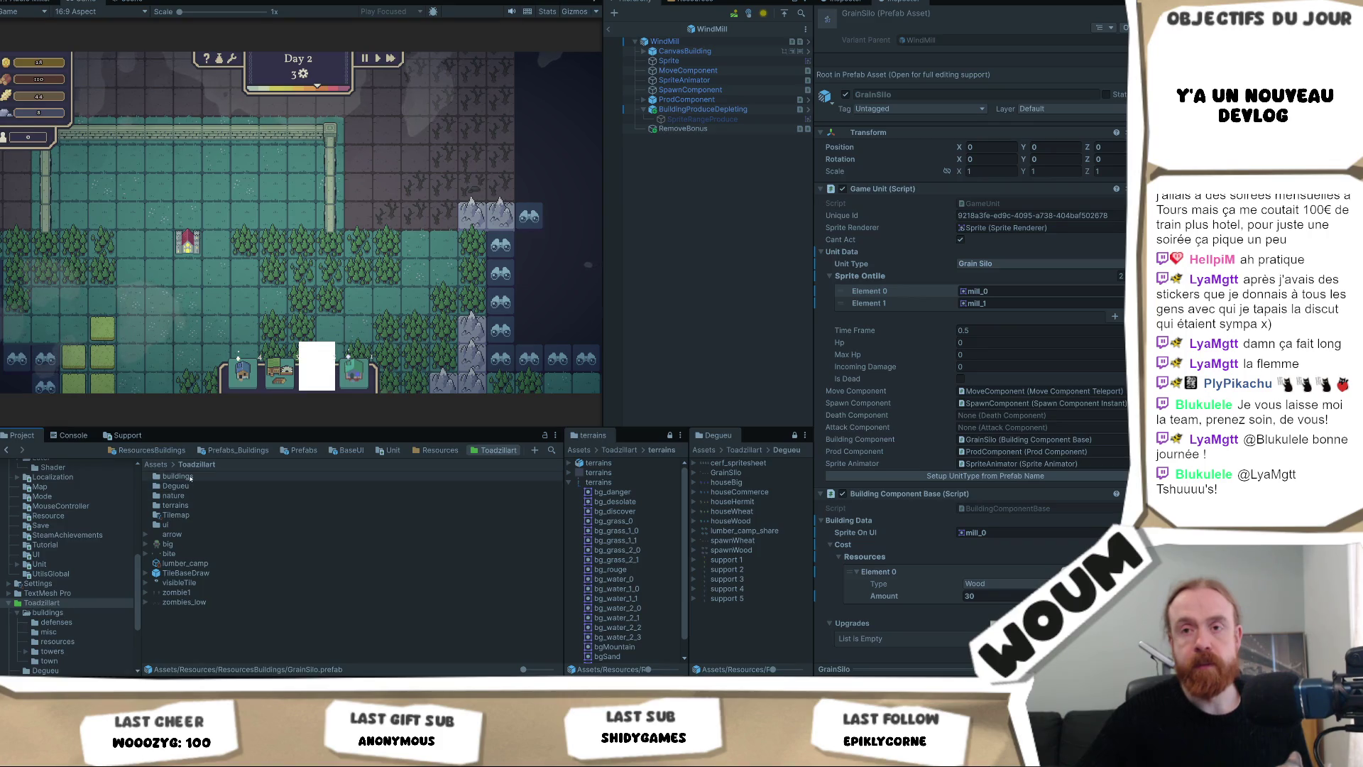
{"action": "double_click", "coordinate": [178, 477]}
{"action": "left_click", "coordinate": [197, 497]}
{"action": "double_click", "coordinate": [197, 496]}
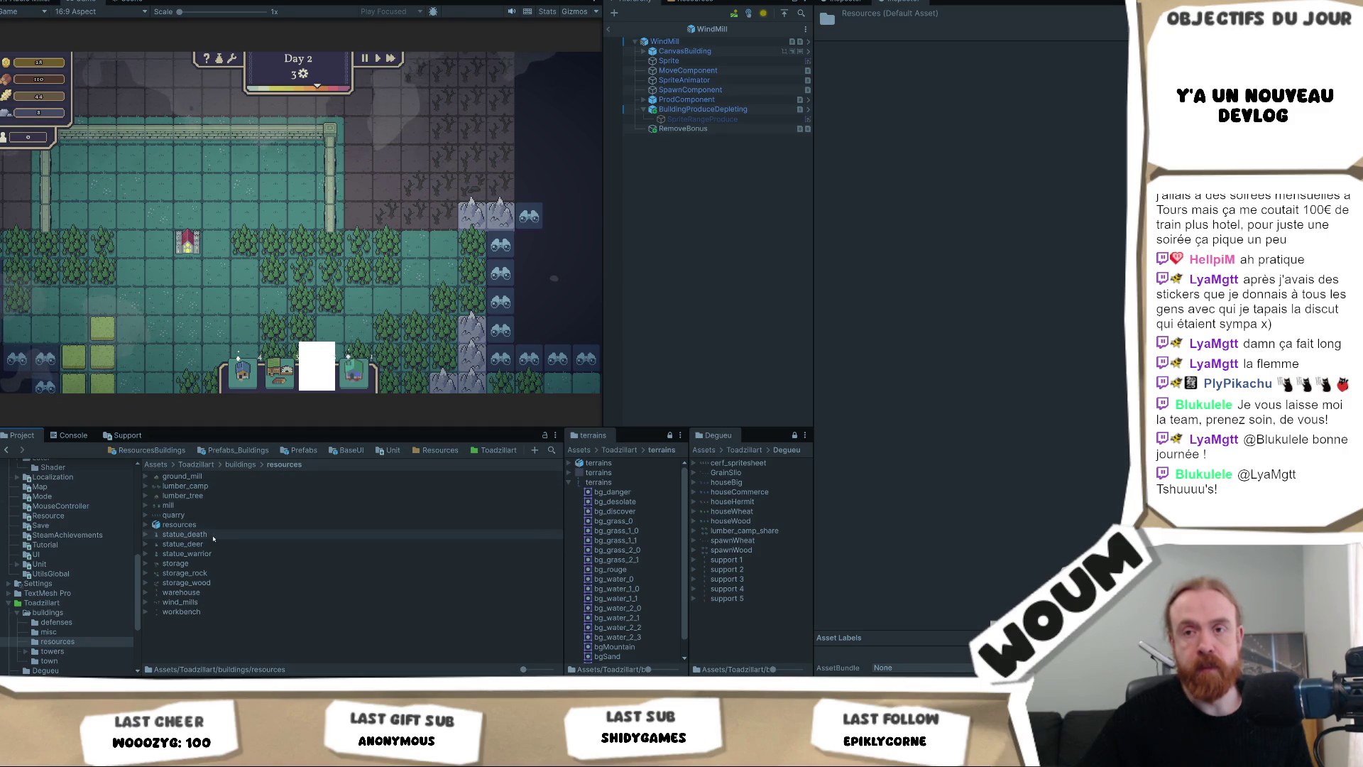
{"action": "left_click", "coordinate": [227, 476]}
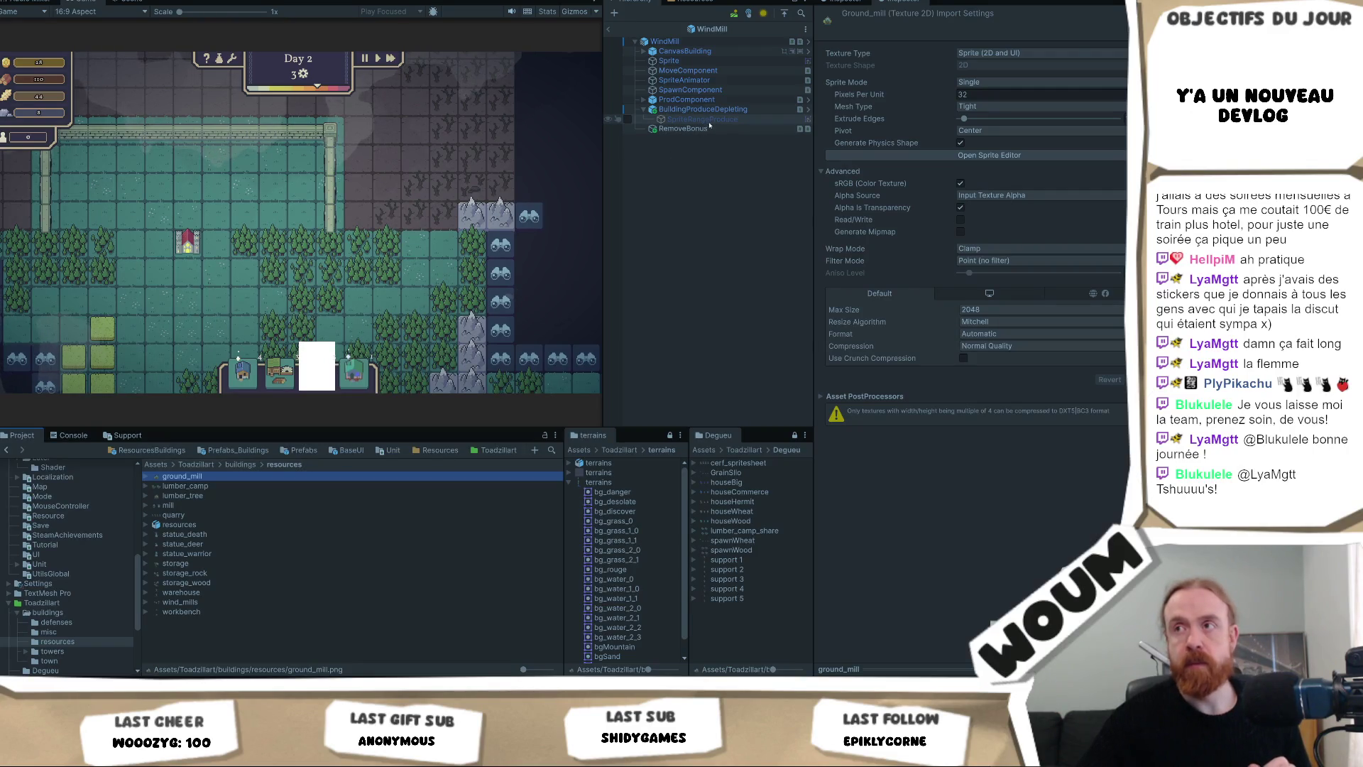
Make ground_mill WindMill's only Sprite Ontile element, removing Element 1, and its Sprite On UI.
{"action": "left_click", "coordinate": [702, 42]}
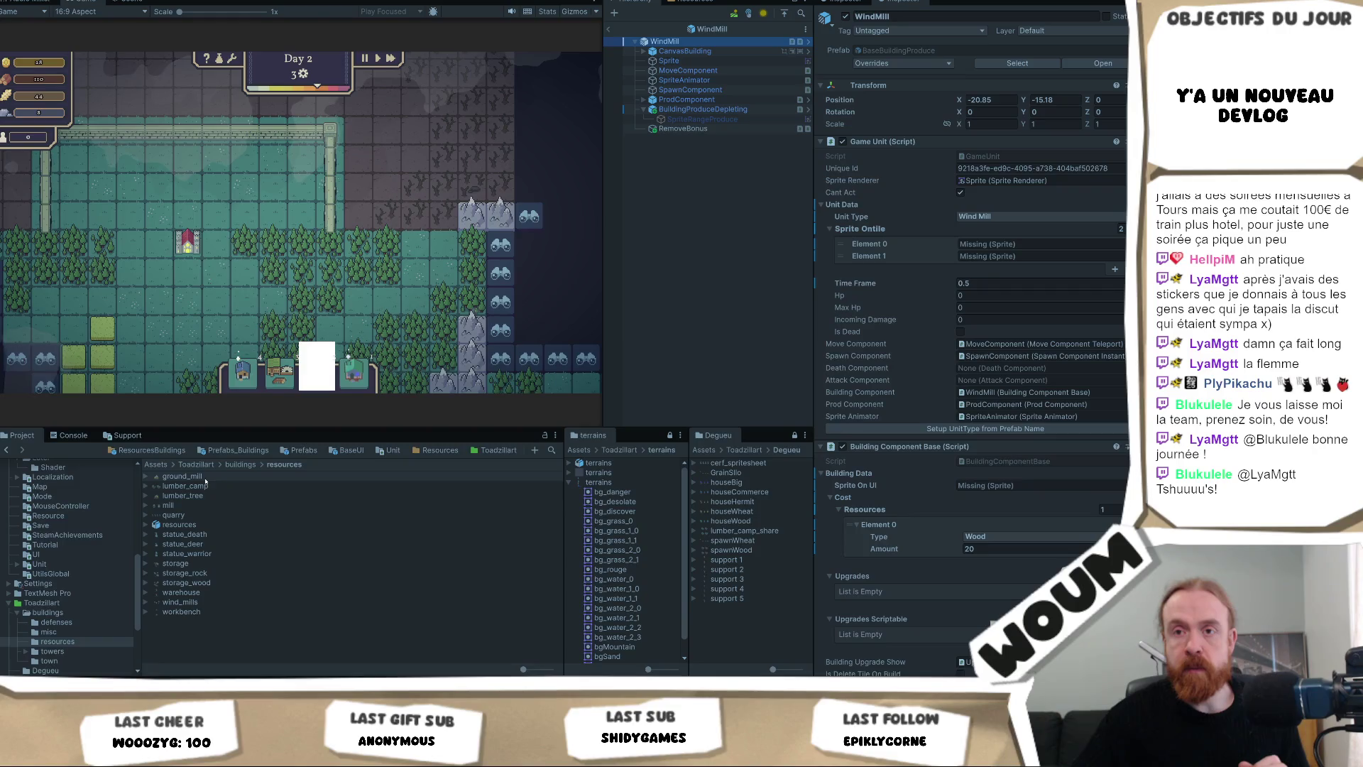
{"action": "left_click", "coordinate": [989, 244]}
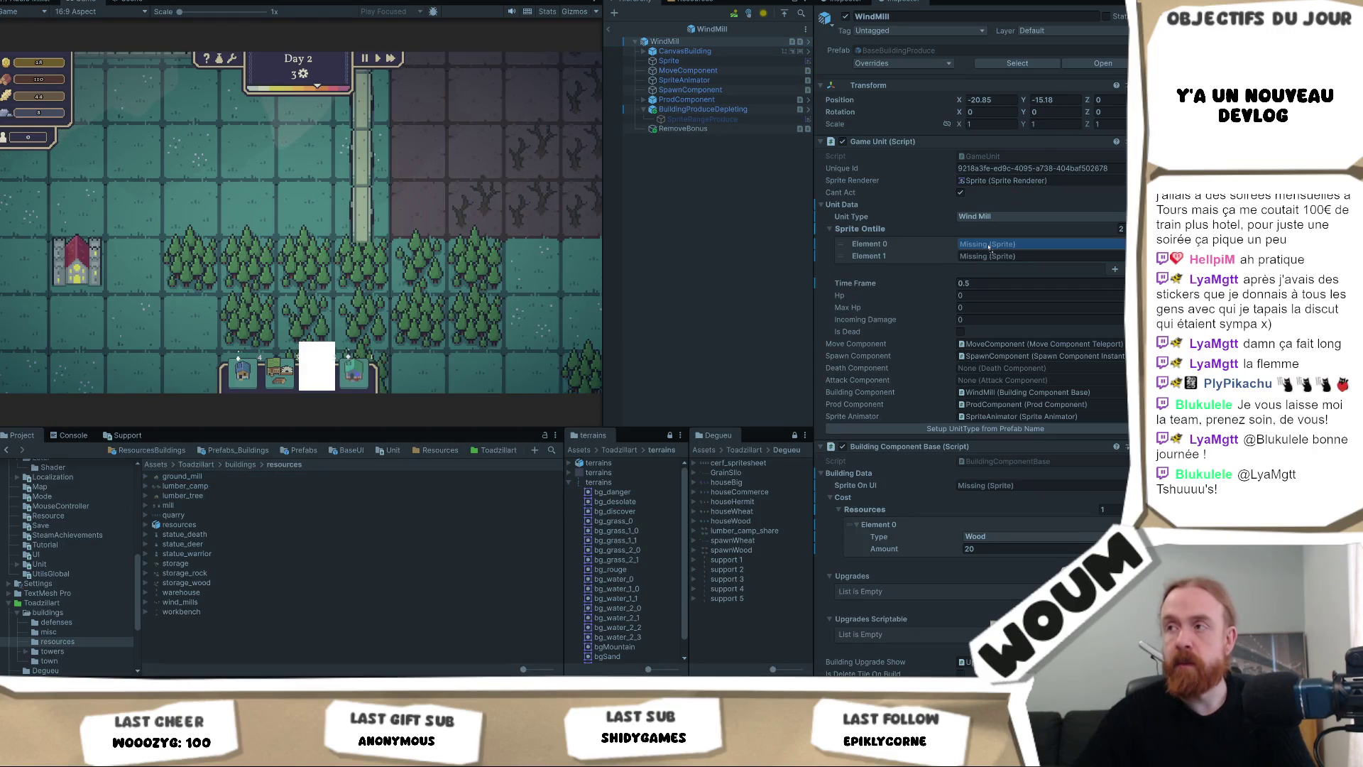
{"action": "left_click_drag", "start_coordinate": [989, 246], "coordinate": [991, 245]}
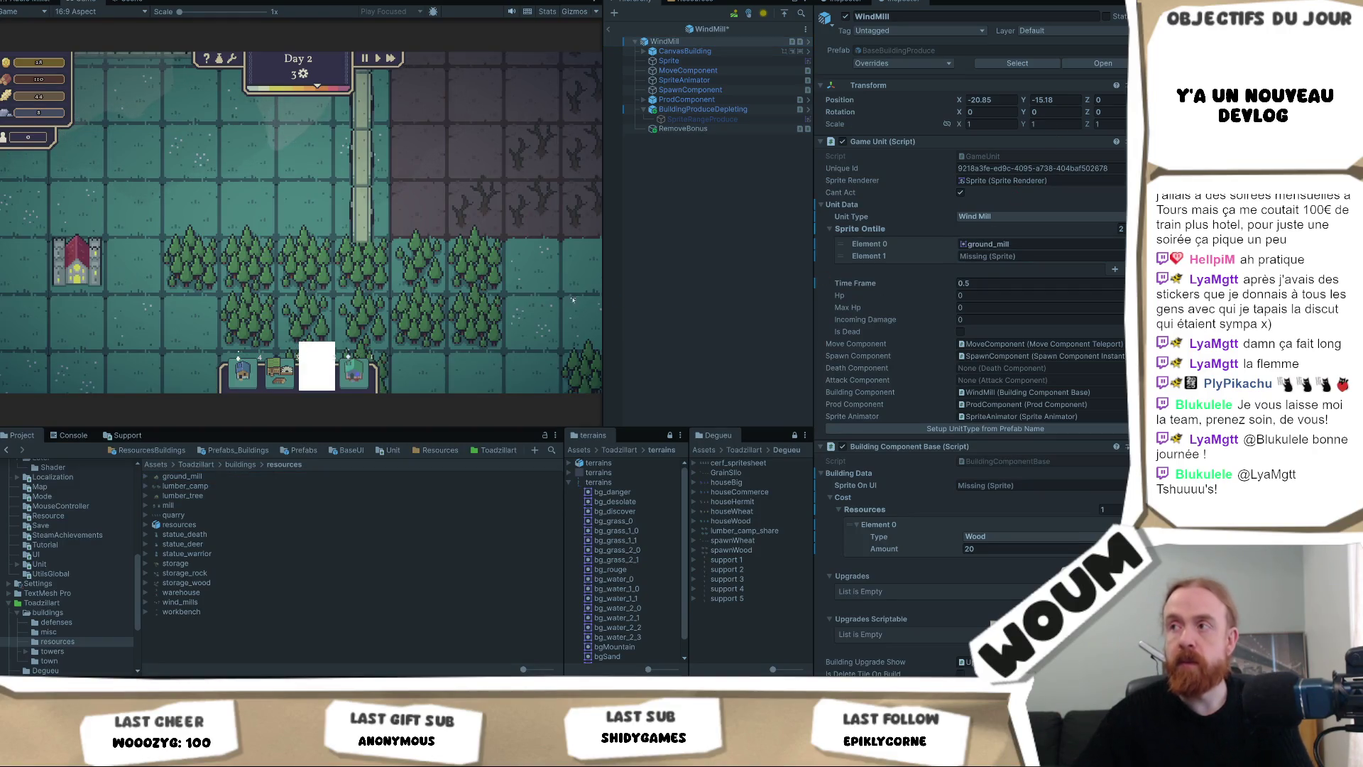
{"action": "left_click", "coordinate": [1034, 244]}
{"action": "left_click", "coordinate": [1029, 256]}
{"action": "key", "text": "ctrl+v"}
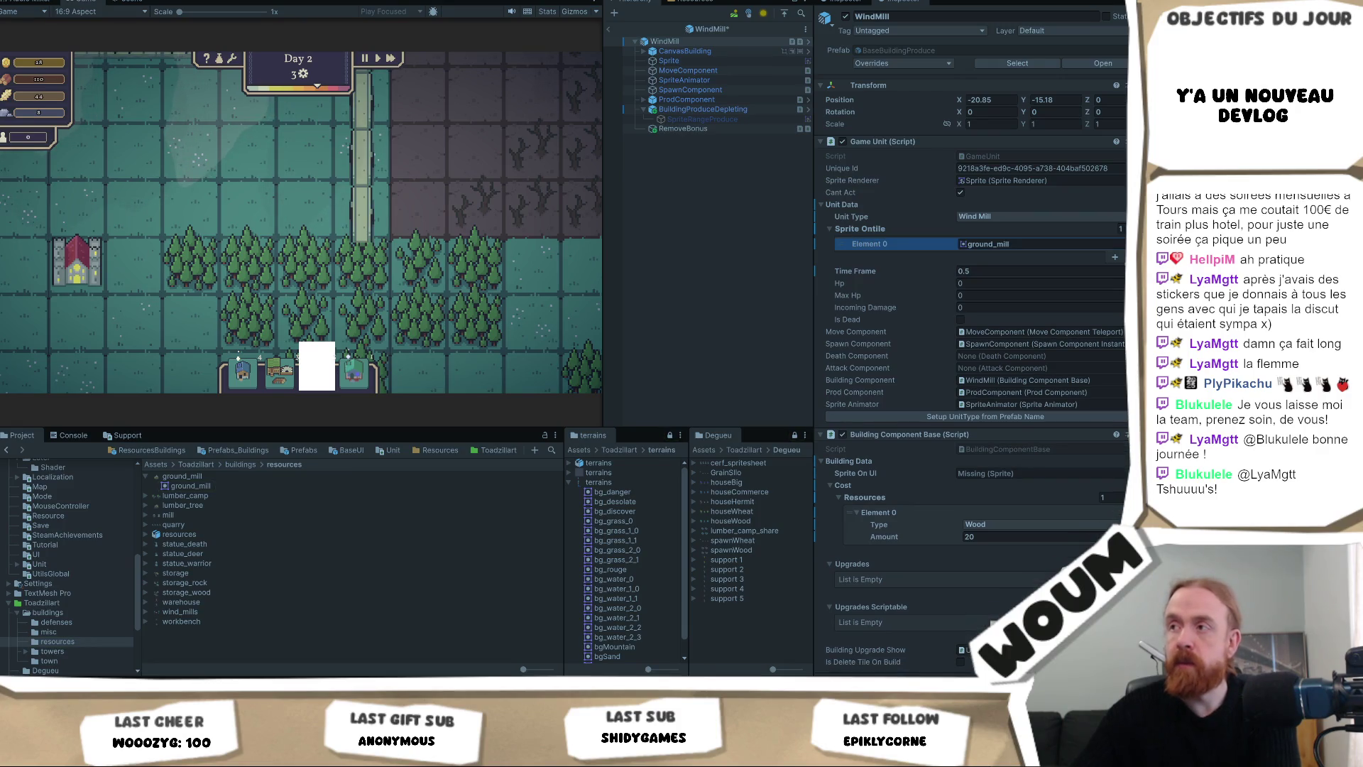
{"action": "key", "text": "Delete"}
{"action": "left_click", "coordinate": [1059, 476]}
{"action": "key", "text": "ctrl+v"}
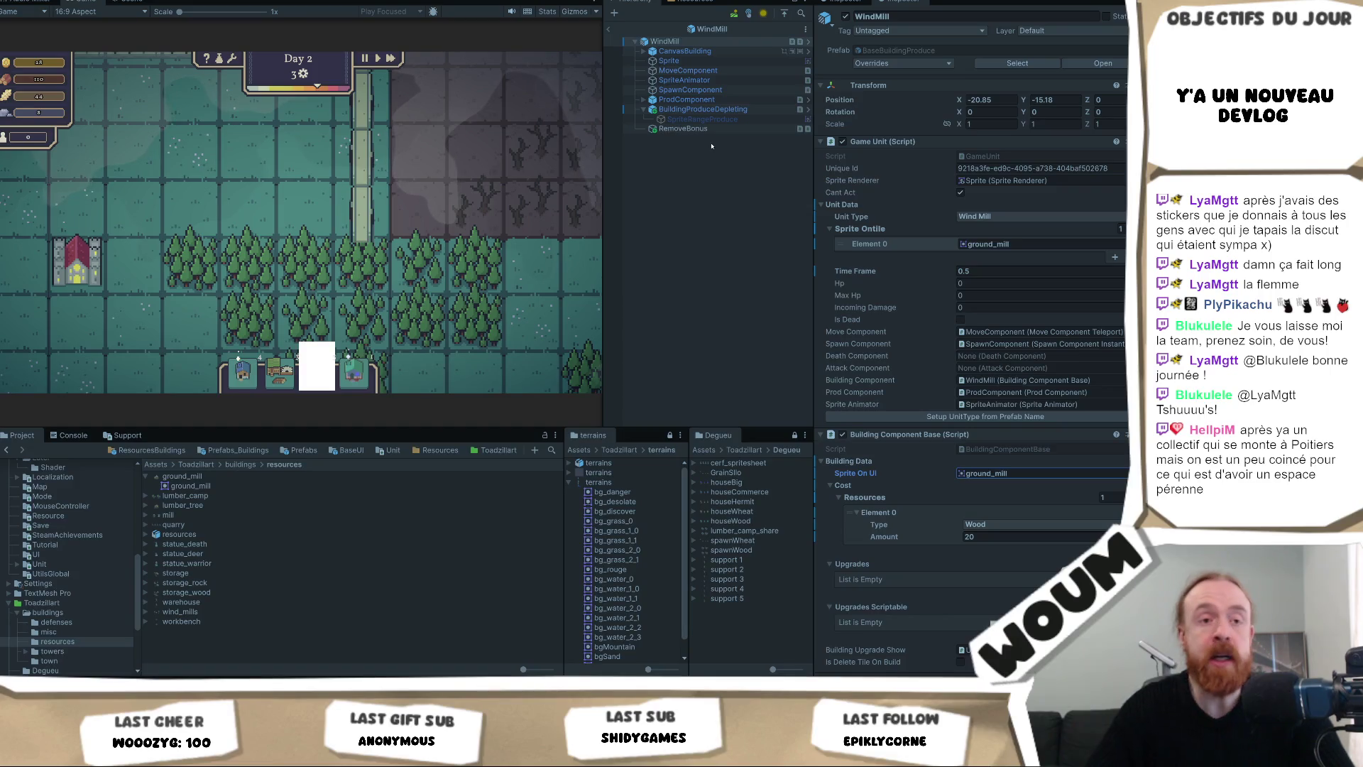
Set the WindMill Sprite child's Sprite Renderer to ground_mill and reselect the WindMill root.
{"action": "left_click", "coordinate": [739, 61]}
{"action": "left_click", "coordinate": [987, 121]}
{"action": "key", "text": "ctrl+v"}
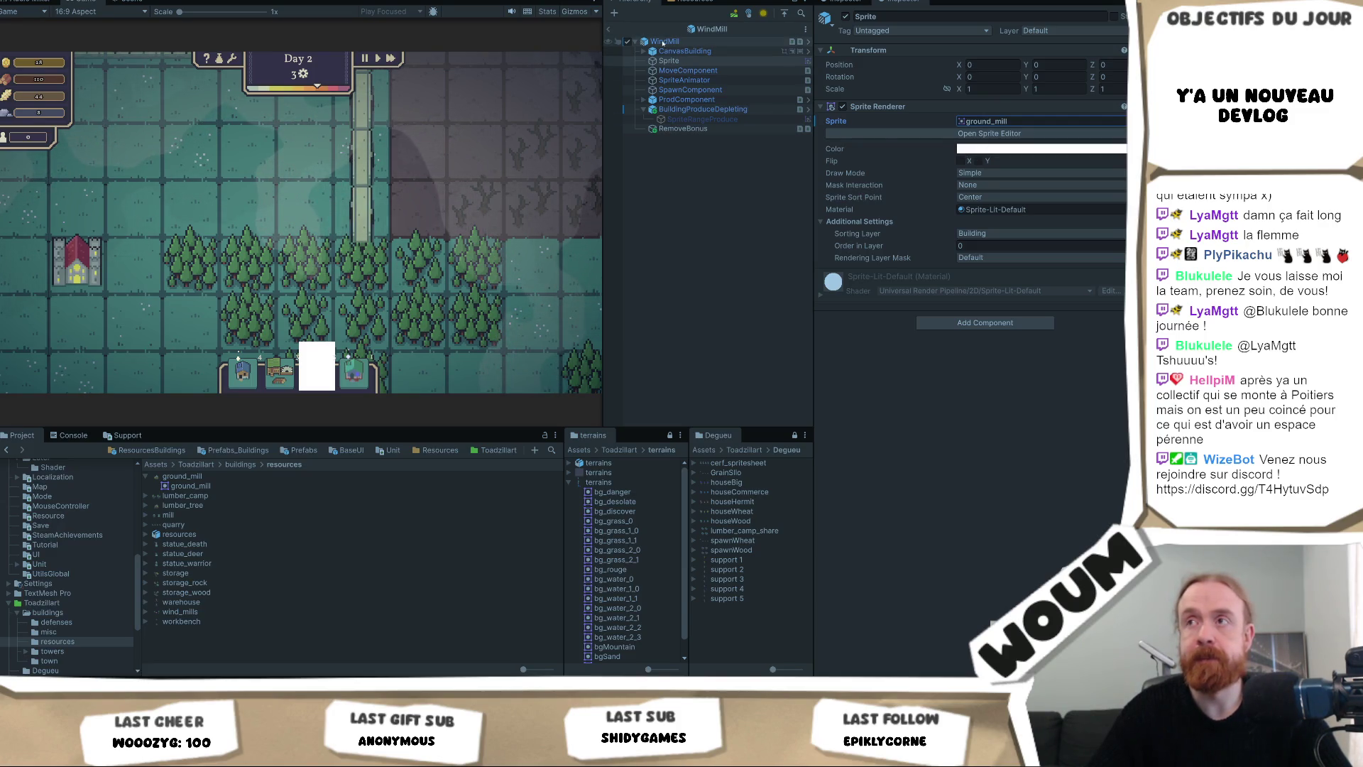
{"action": "left_click", "coordinate": [665, 41]}
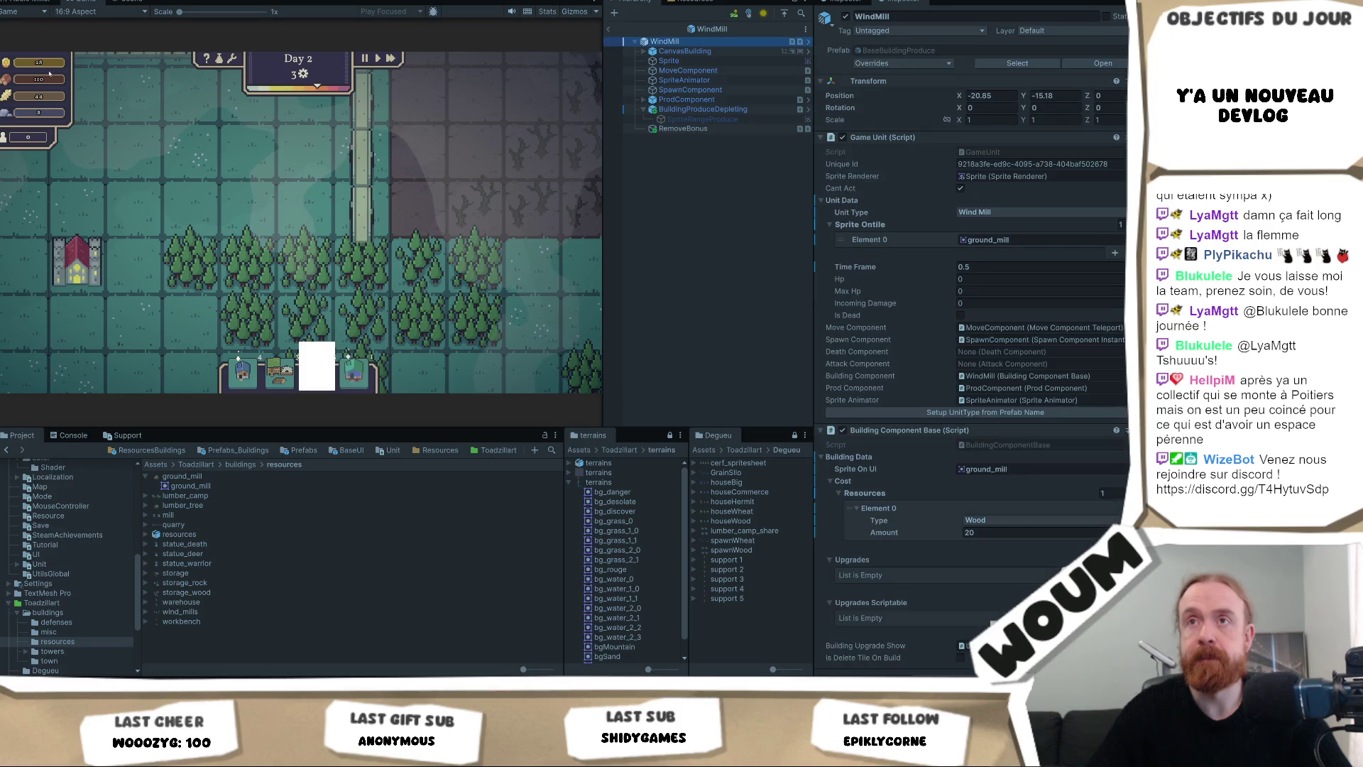
Preview the windmill in the Scene view, then expand the lumber_camp sprite sheet.
{"action": "left_click", "coordinate": [140, 5]}
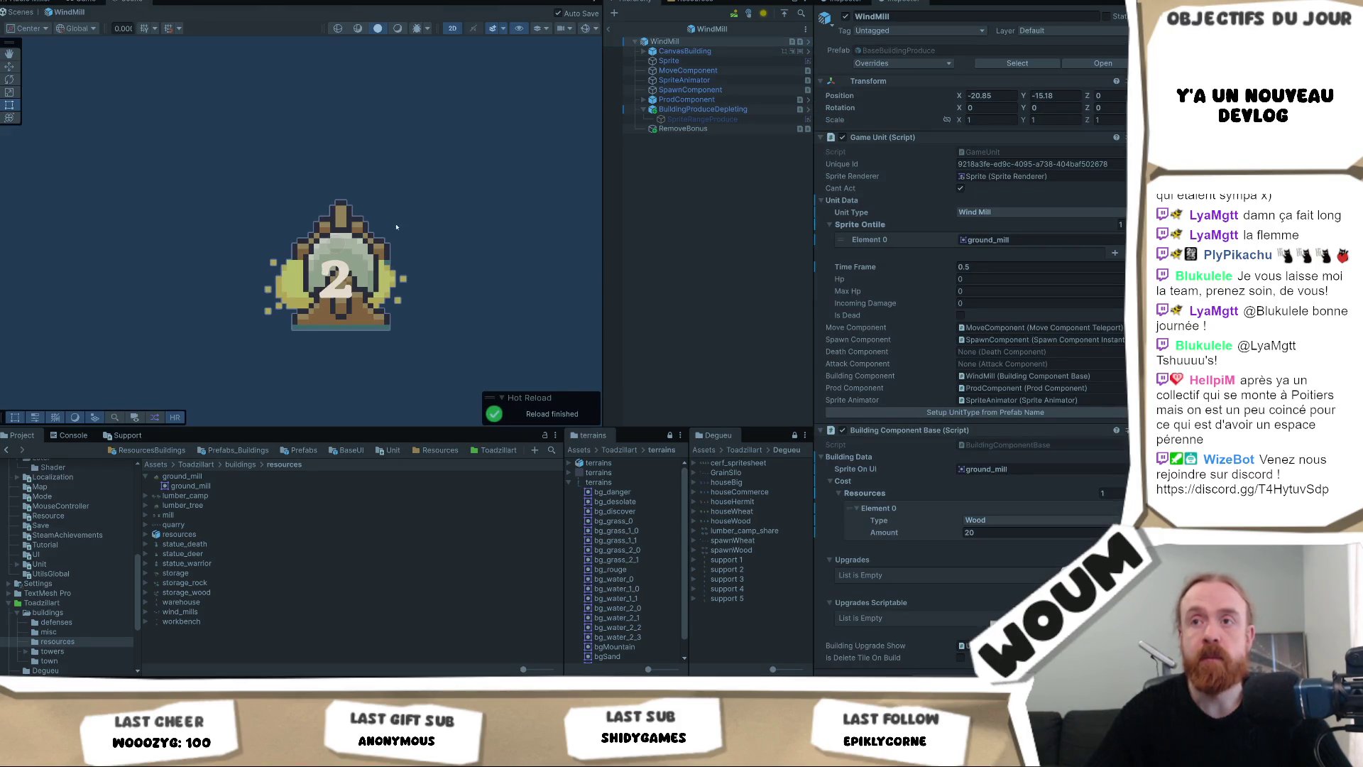
{"action": "scroll", "coordinate": [394, 216], "scroll_direction": "down", "scroll_amount": 4}
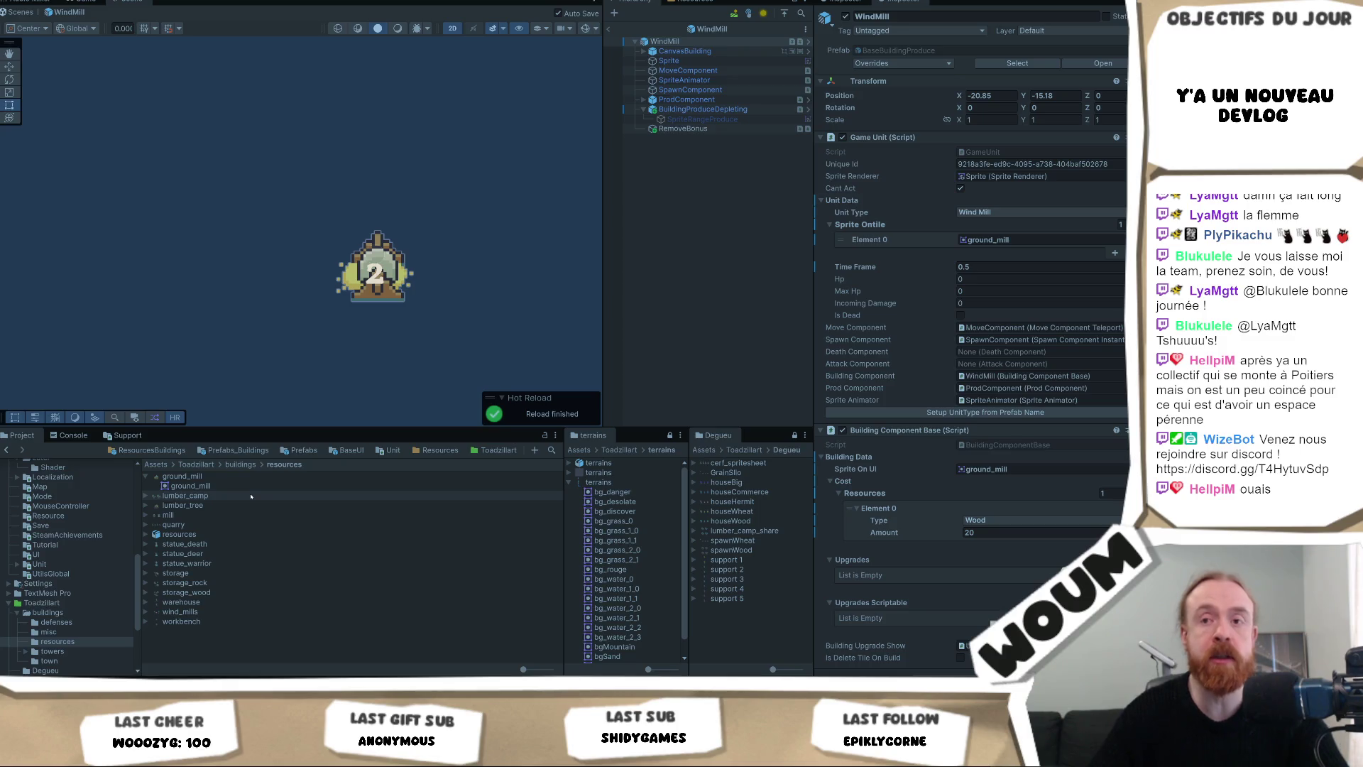
{"action": "left_click", "coordinate": [173, 497]}
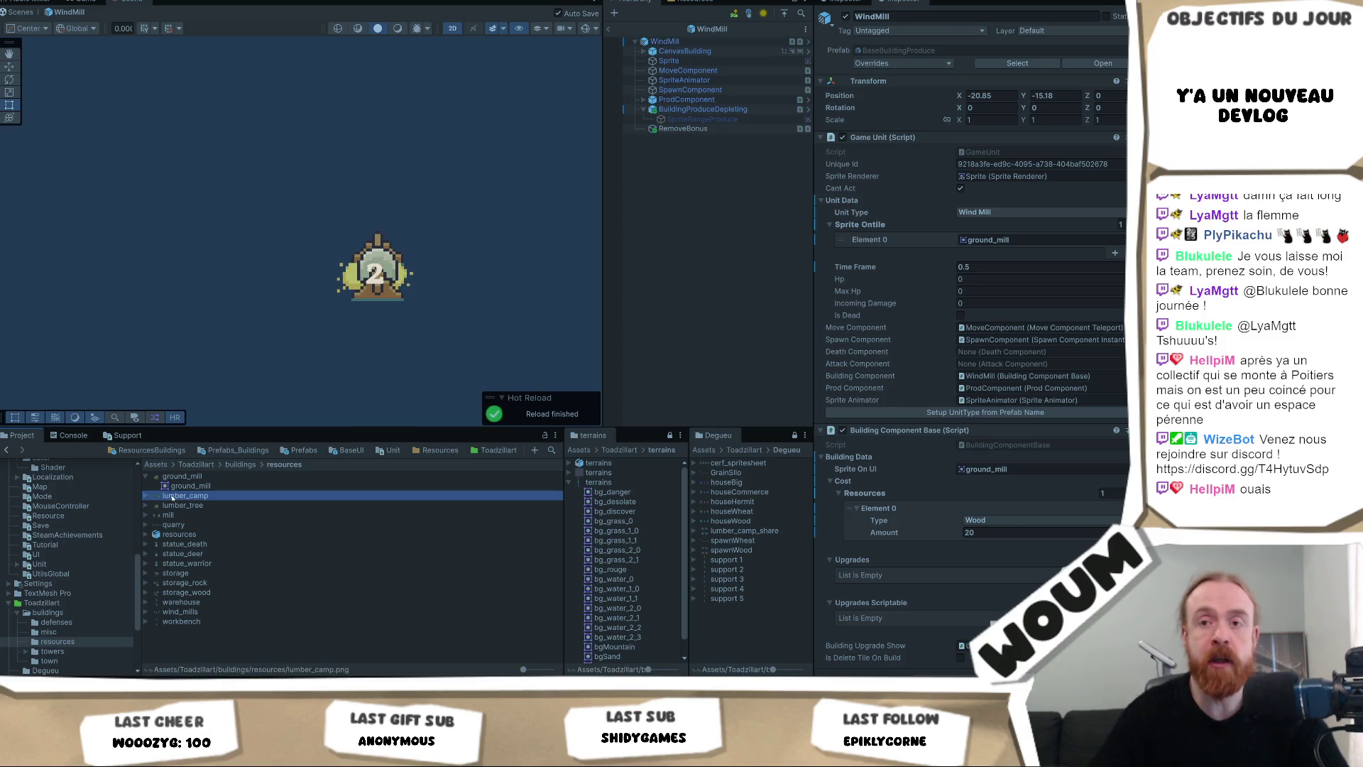
{"action": "left_click", "coordinate": [147, 496]}
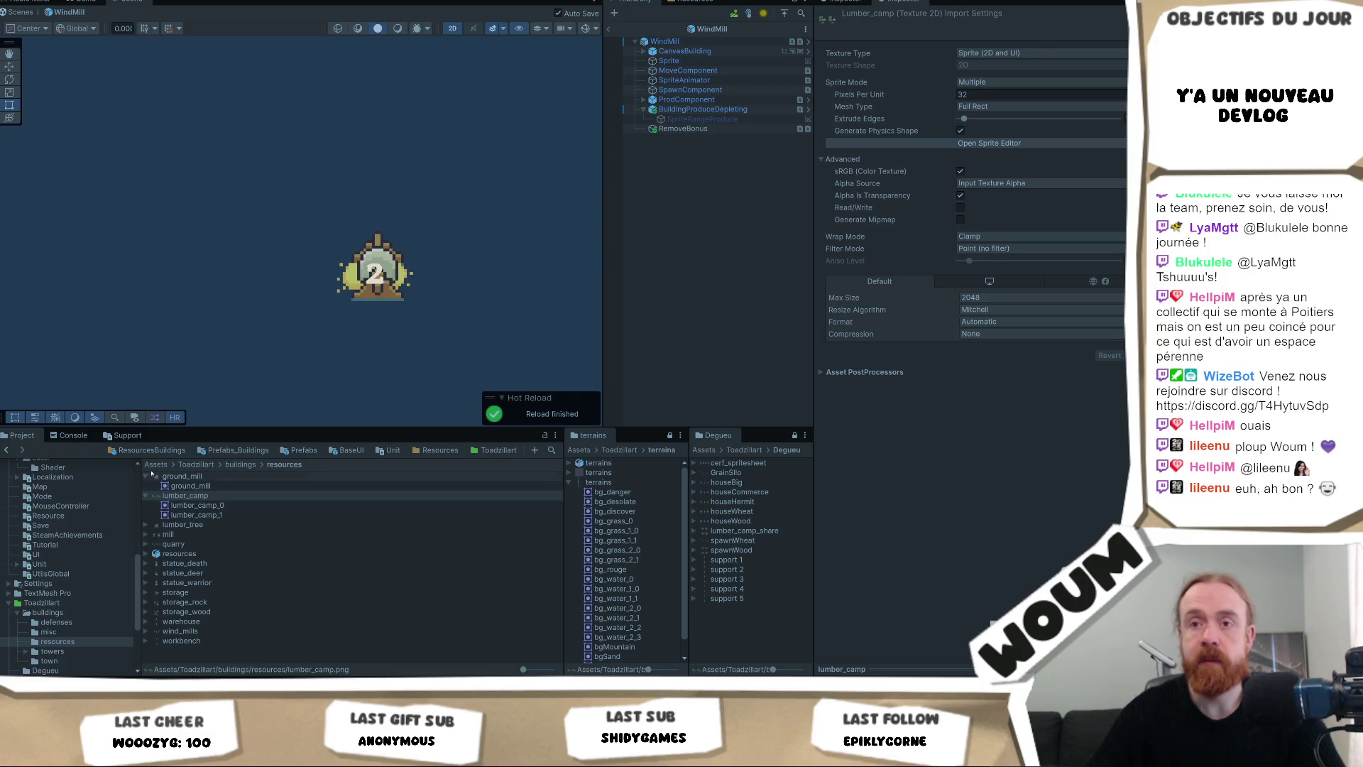
Open House_Big via the House prefab and ping houseWheat_0 from its Sprite On UI field.
{"action": "left_click", "coordinate": [150, 450]}
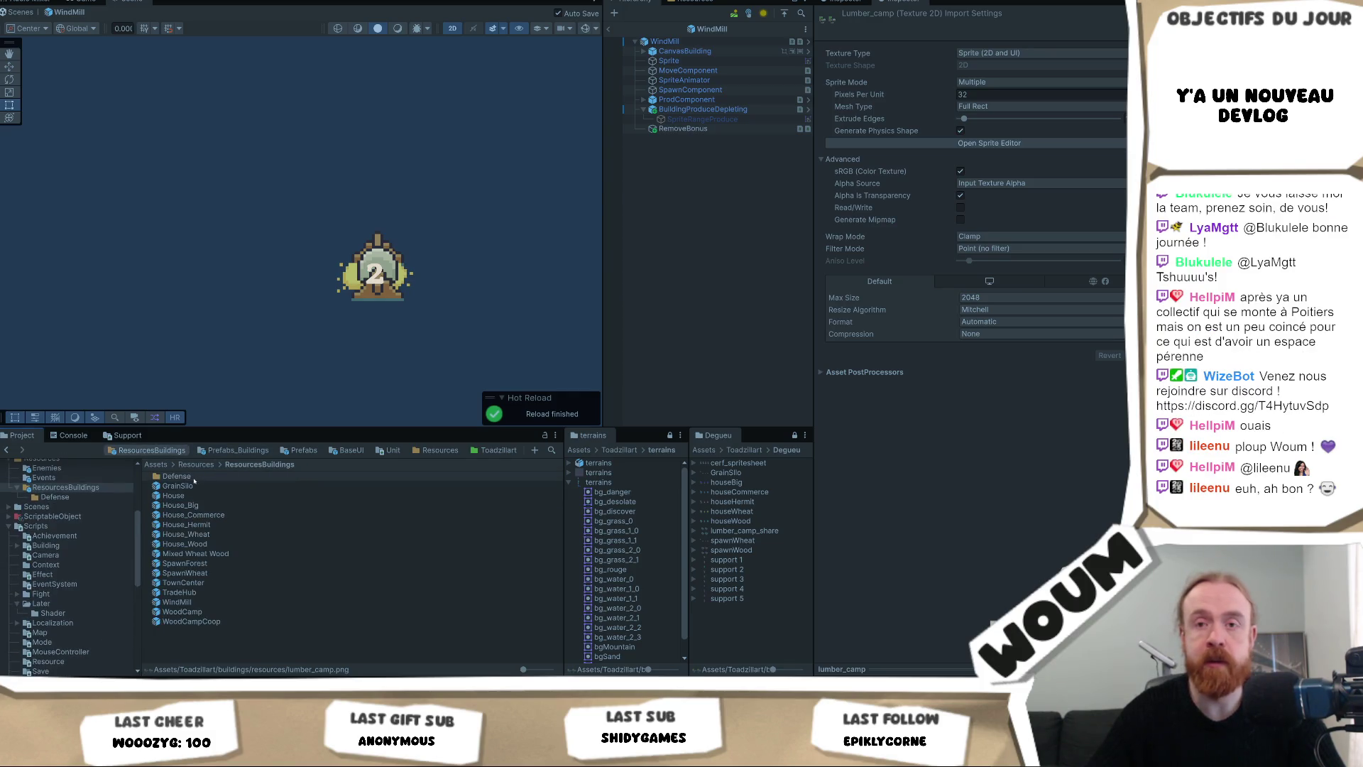
{"action": "double_click", "coordinate": [190, 496]}
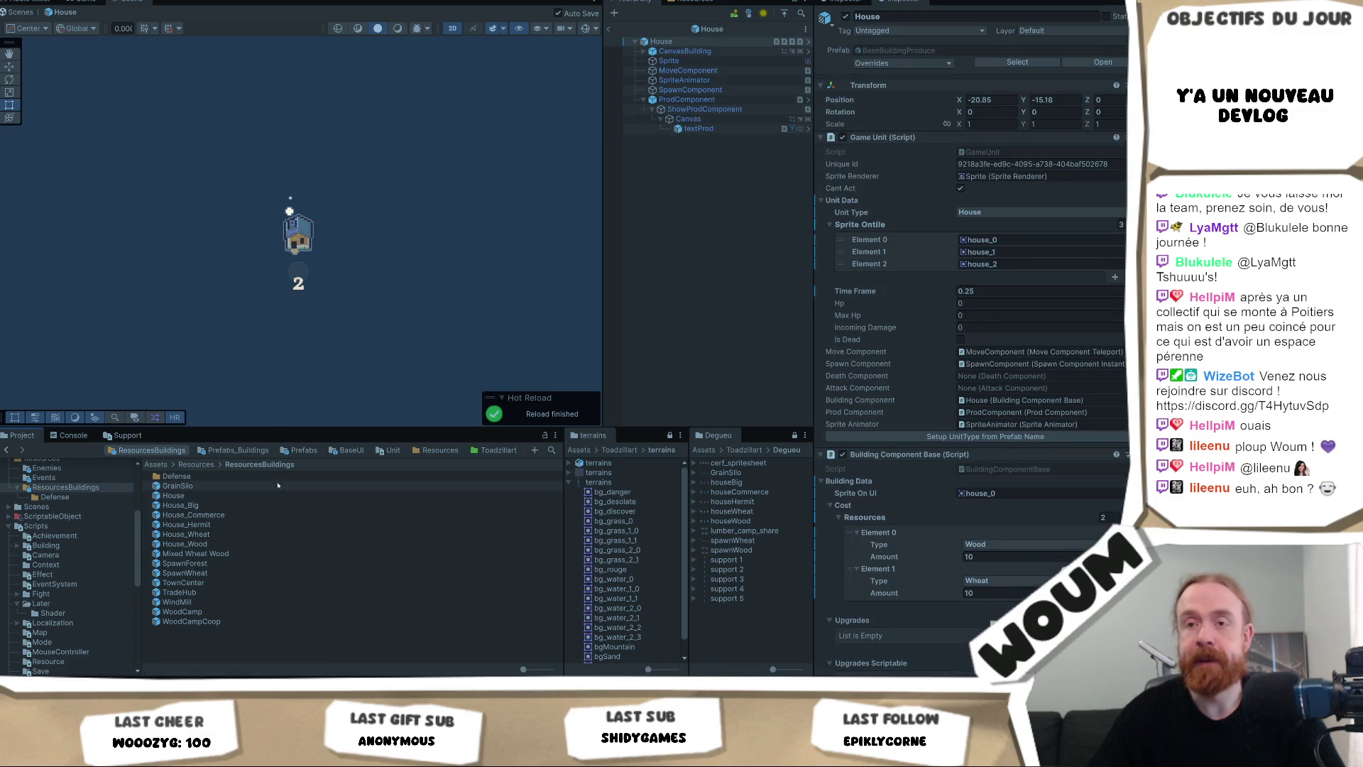
{"action": "left_click", "coordinate": [186, 507]}
{"action": "double_click", "coordinate": [186, 508]}
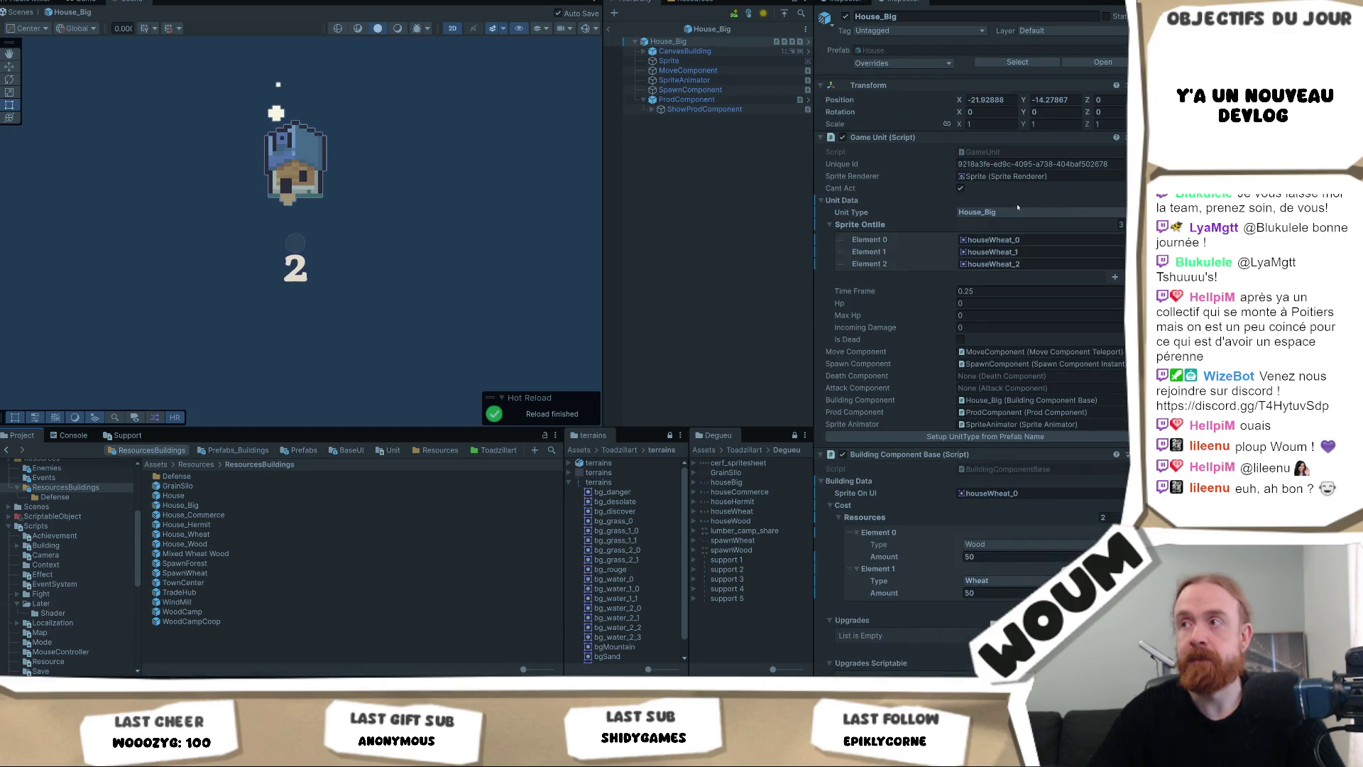
{"action": "left_click", "coordinate": [1052, 490]}
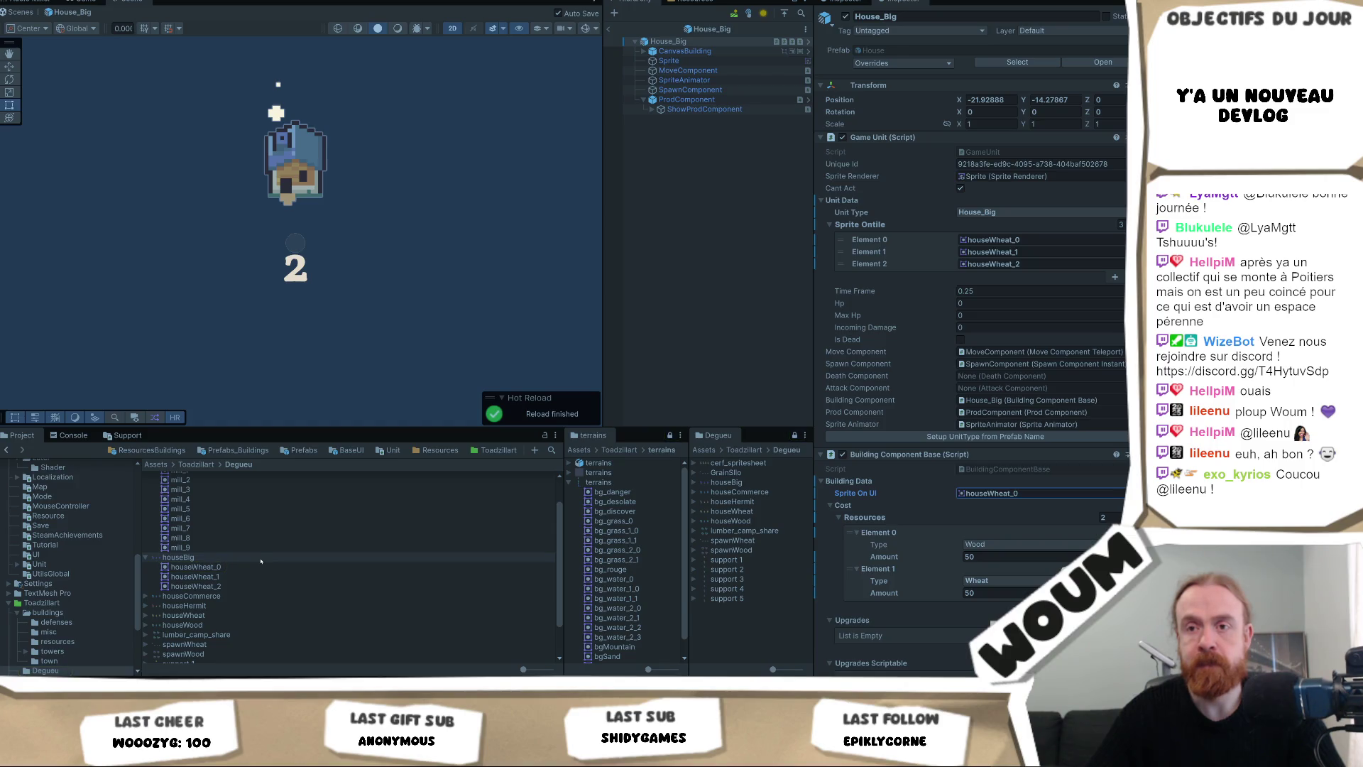
{"action": "left_click", "coordinate": [1006, 495]}
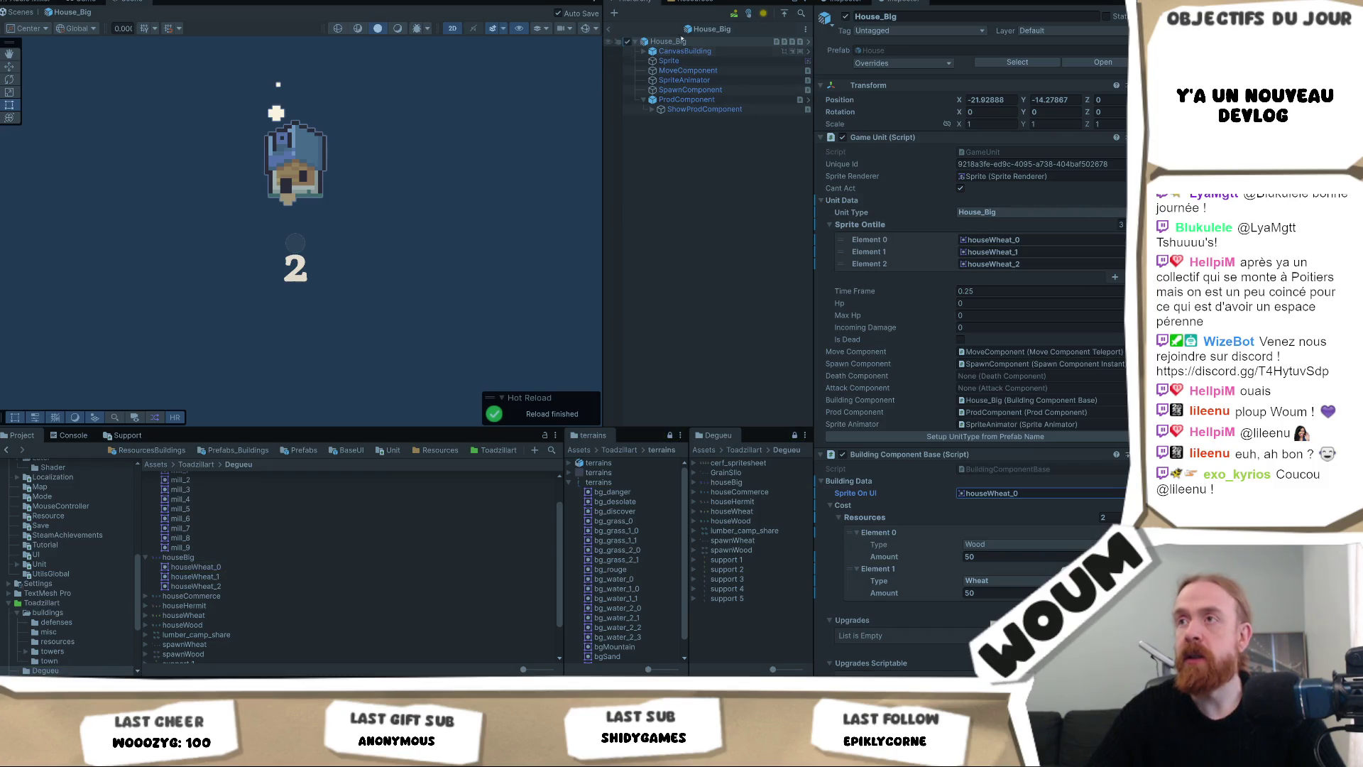
{"action": "left_click", "coordinate": [669, 60]}
Expand the house_farm texture and view its import settings.
{"action": "left_click", "coordinate": [1021, 121]}
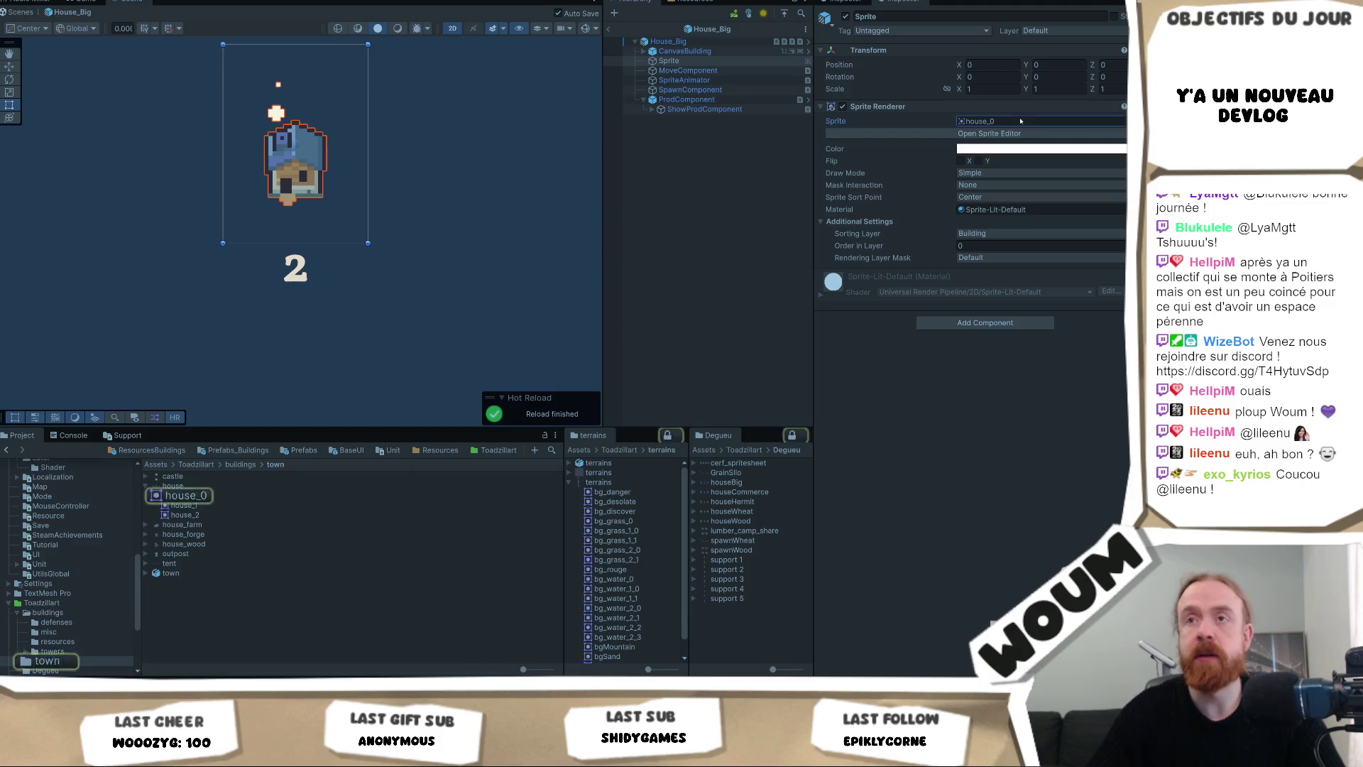
{"action": "left_click", "coordinate": [146, 525]}
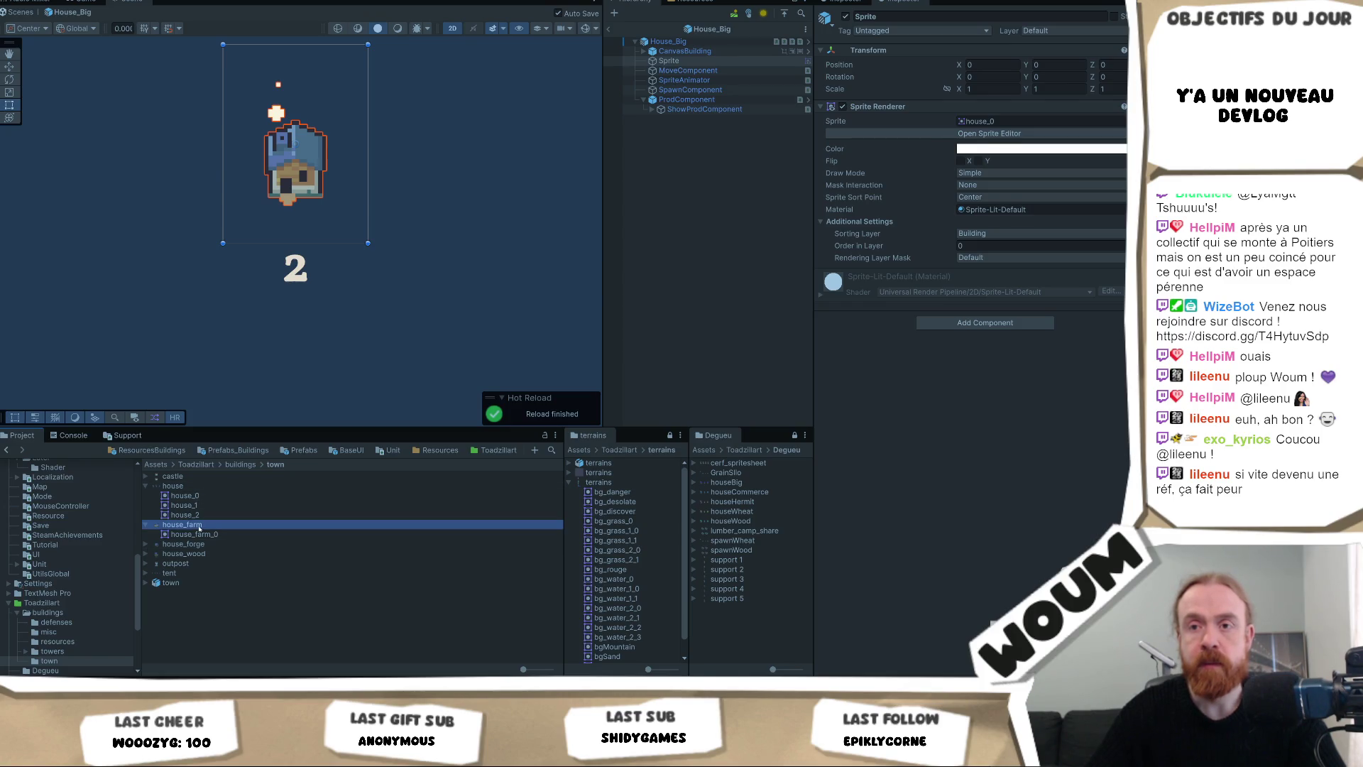
{"action": "left_click", "coordinate": [199, 525]}
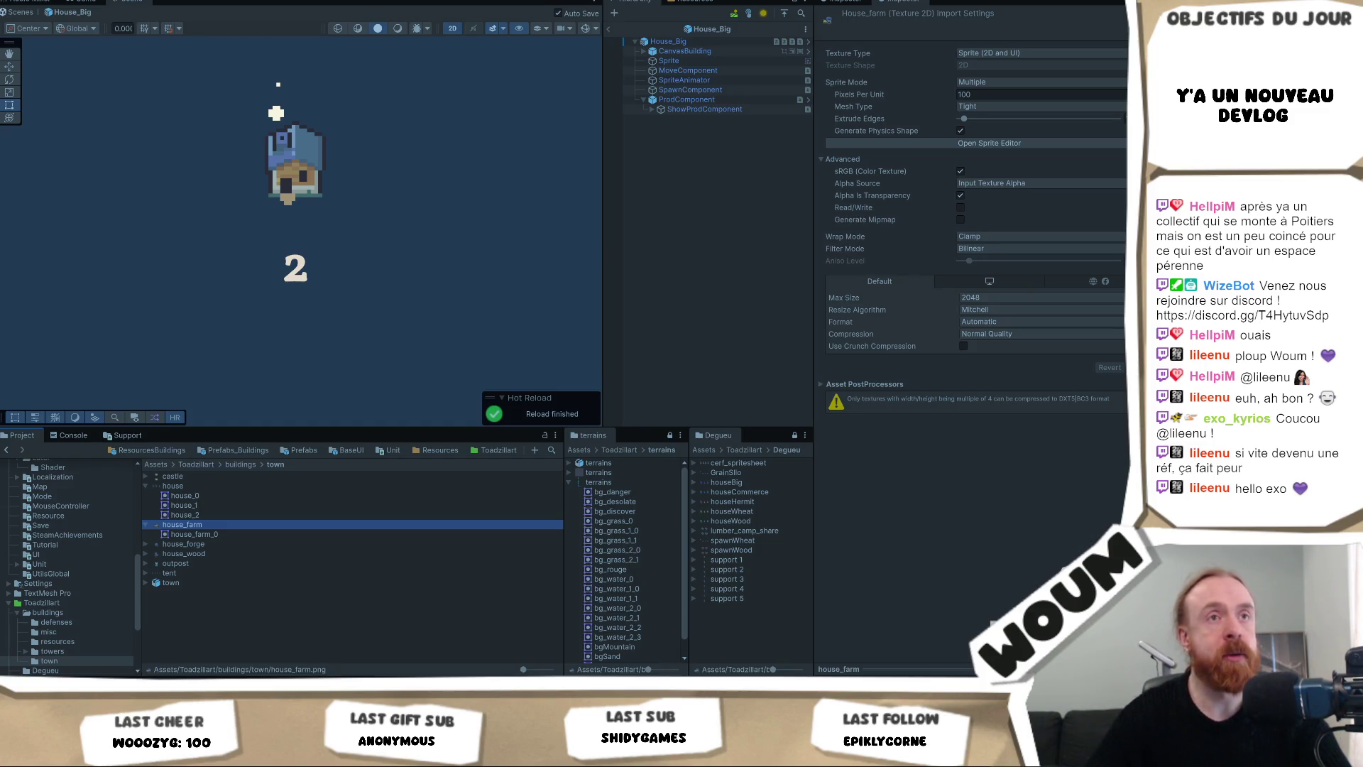
Set House_Big's Sprite child back to houseWheat_0, then return to ResourcesBuildings.
{"action": "left_click", "coordinate": [994, 240]}
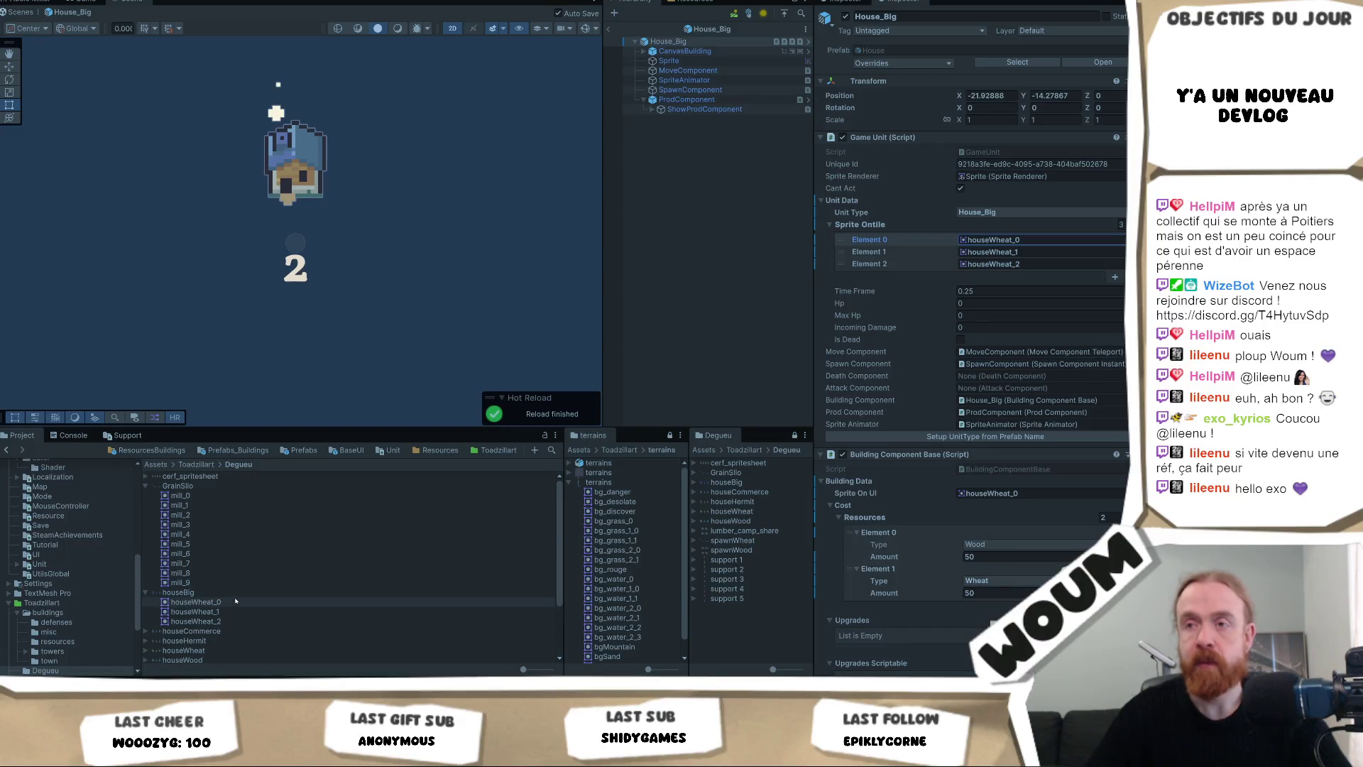
{"action": "left_click", "coordinate": [1009, 241]}
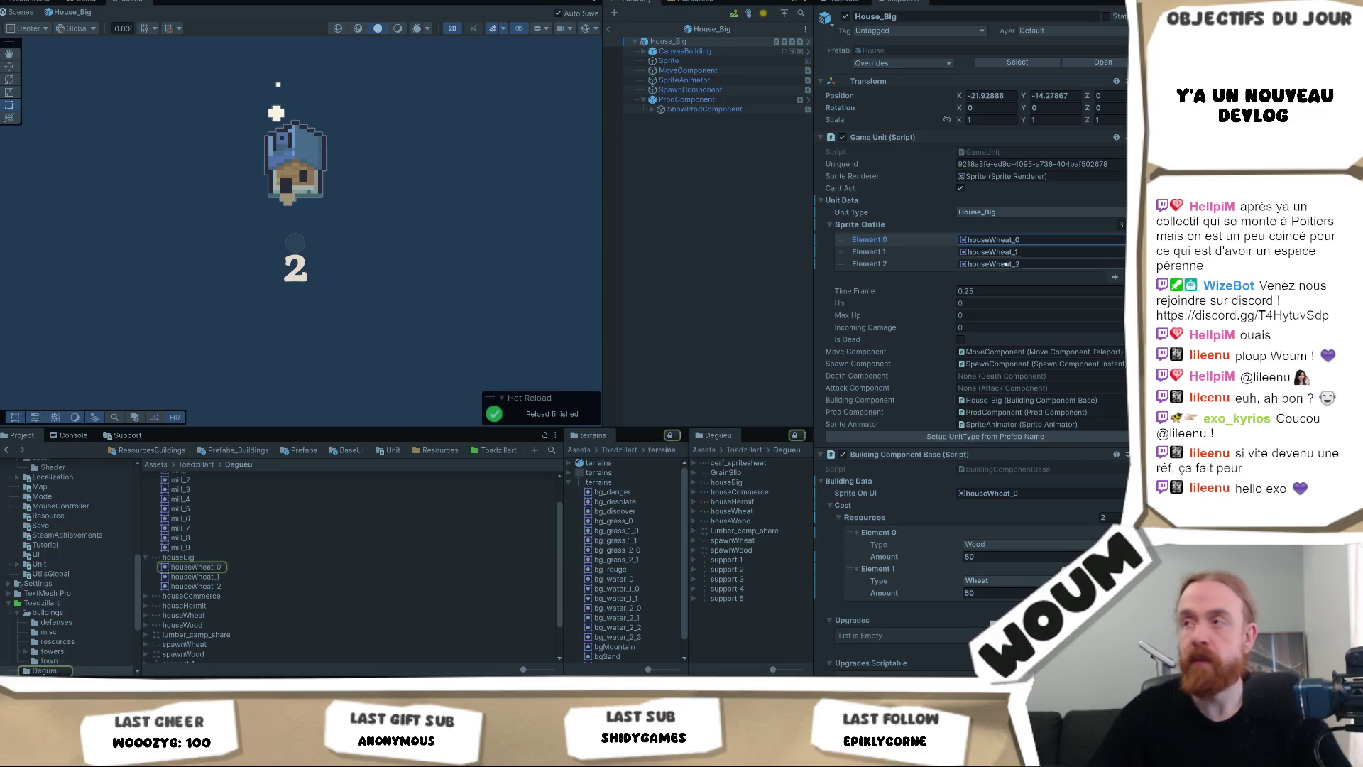
{"action": "left_click", "coordinate": [669, 60]}
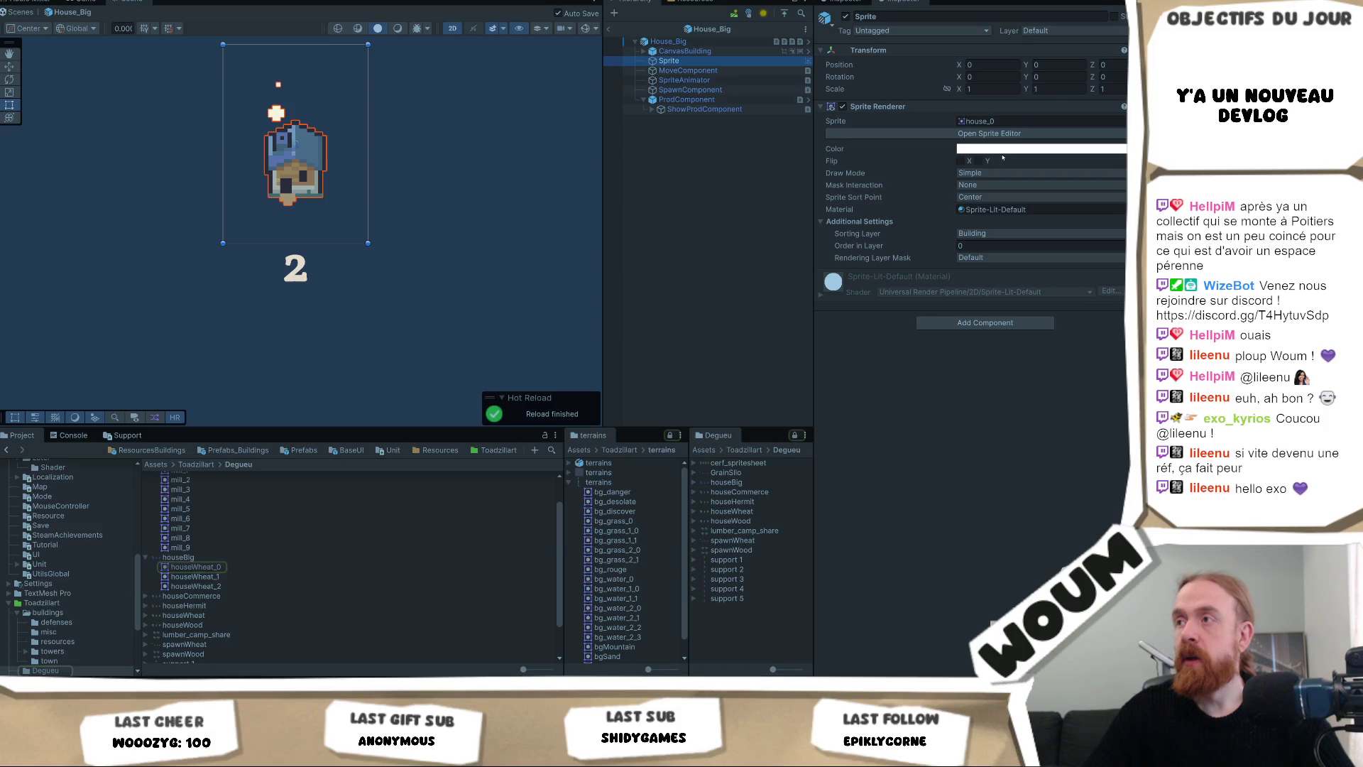
{"action": "left_click", "coordinate": [978, 122]}
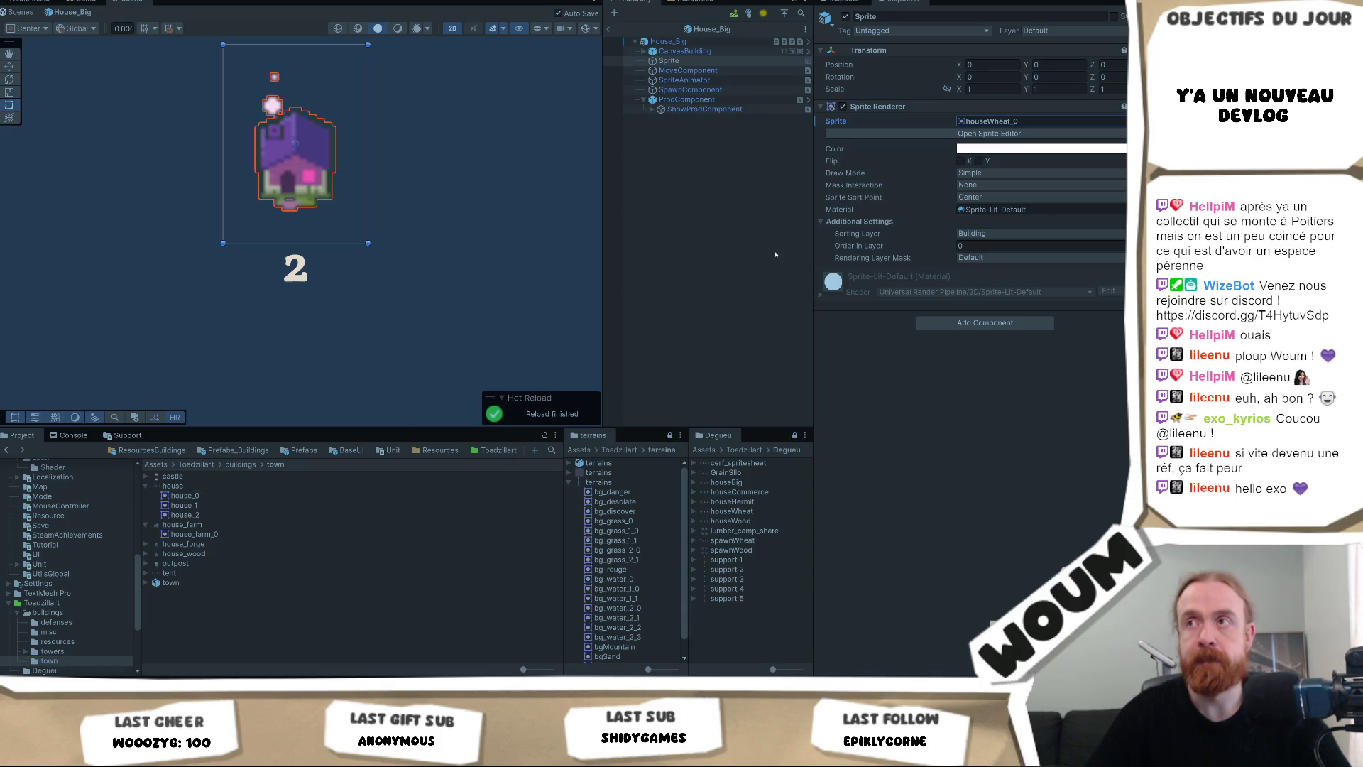
{"action": "left_click", "coordinate": [686, 280]}
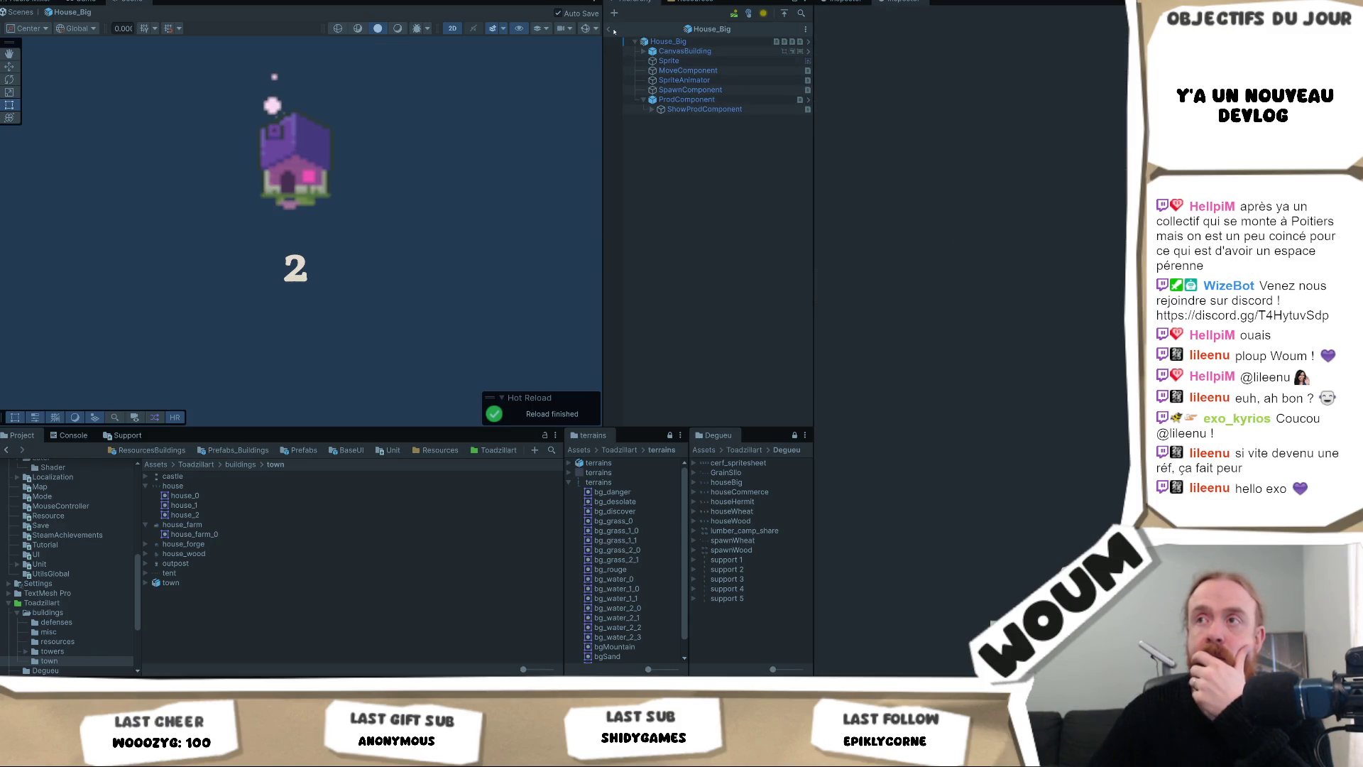
{"action": "left_click", "coordinate": [162, 450]}
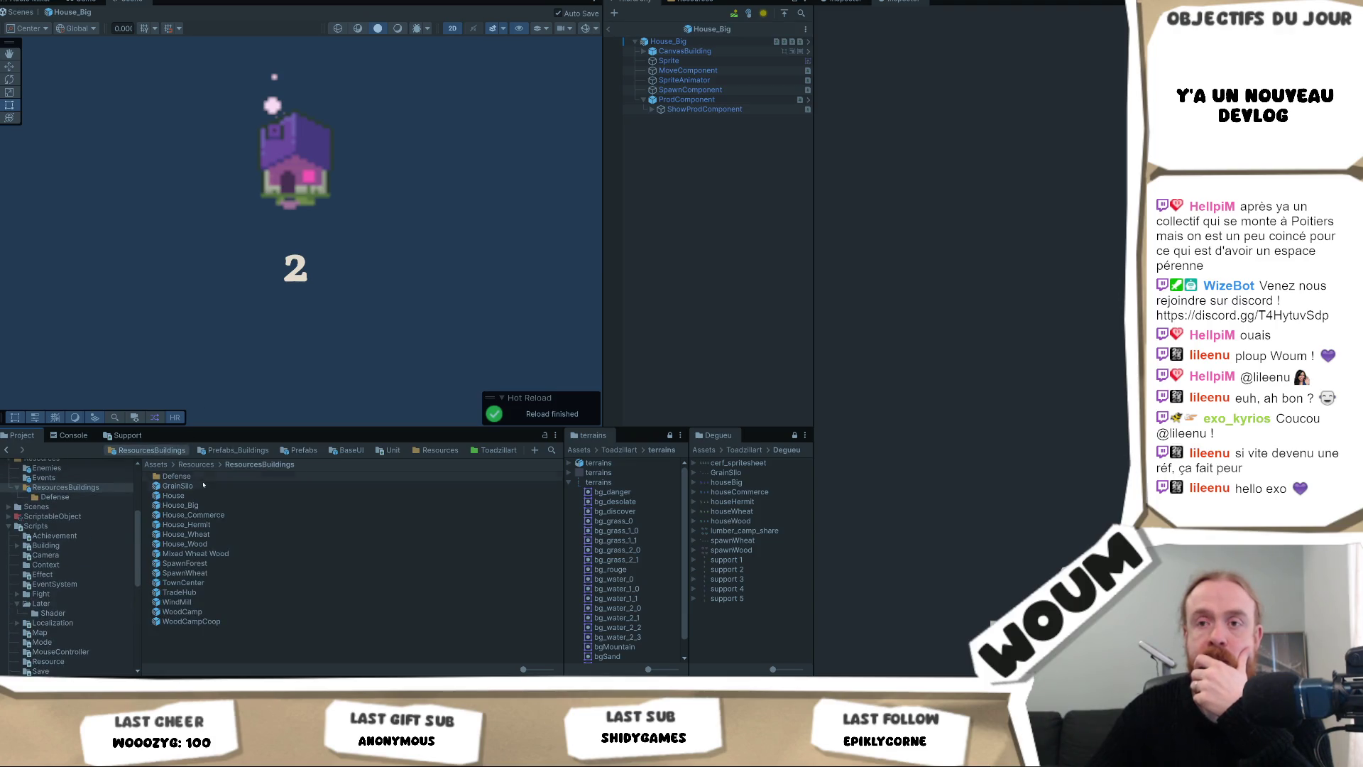
Open House_Commerce in Prefab Mode and select its Sprite child showing house_0.
{"action": "left_click", "coordinate": [203, 516]}
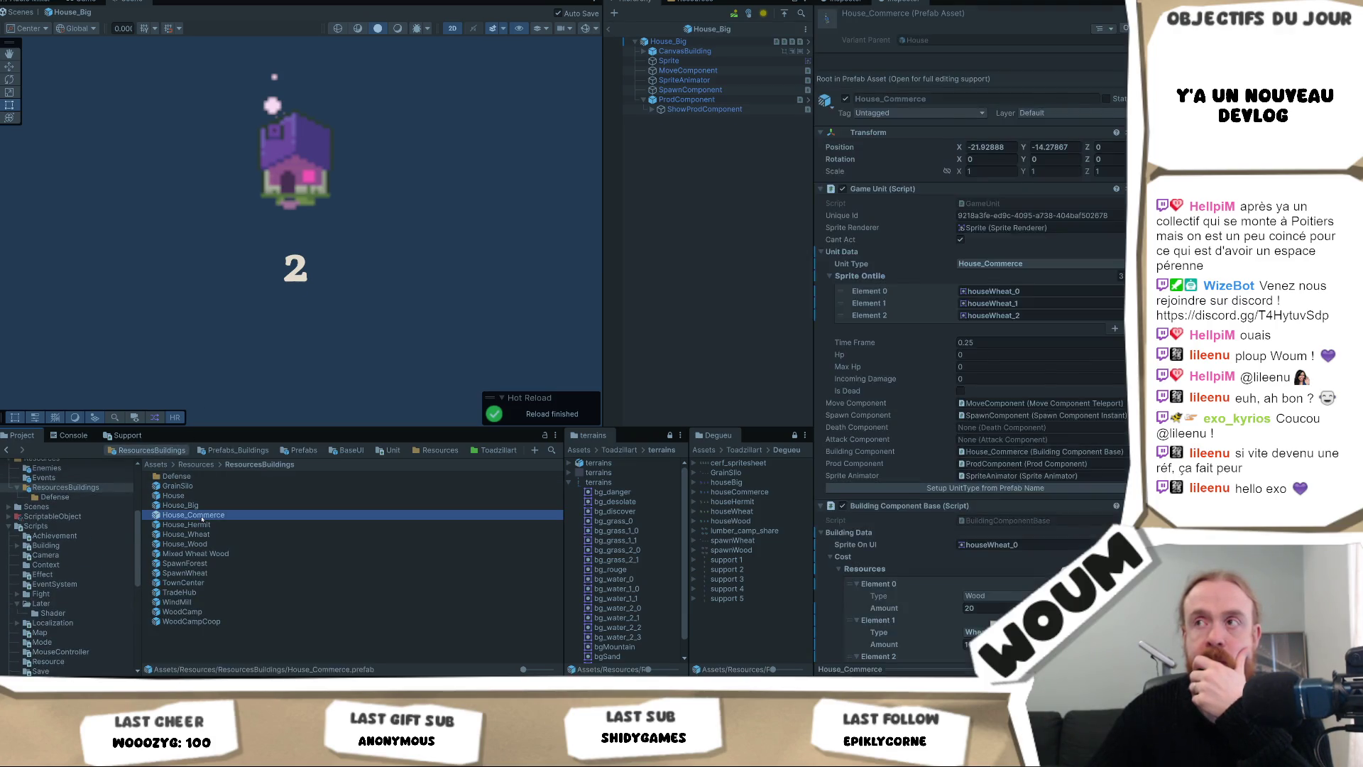
{"action": "double_click", "coordinate": [203, 516]}
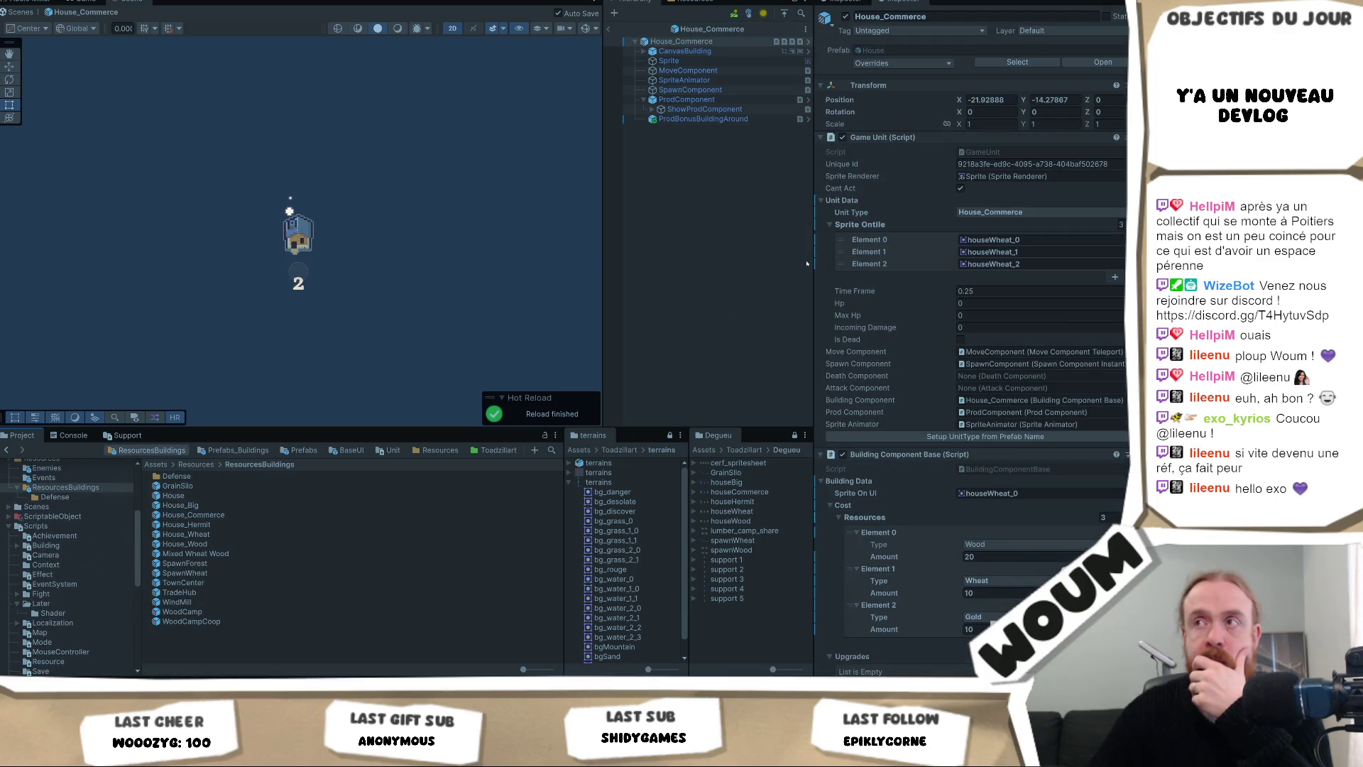
{"action": "left_click", "coordinate": [728, 64]}
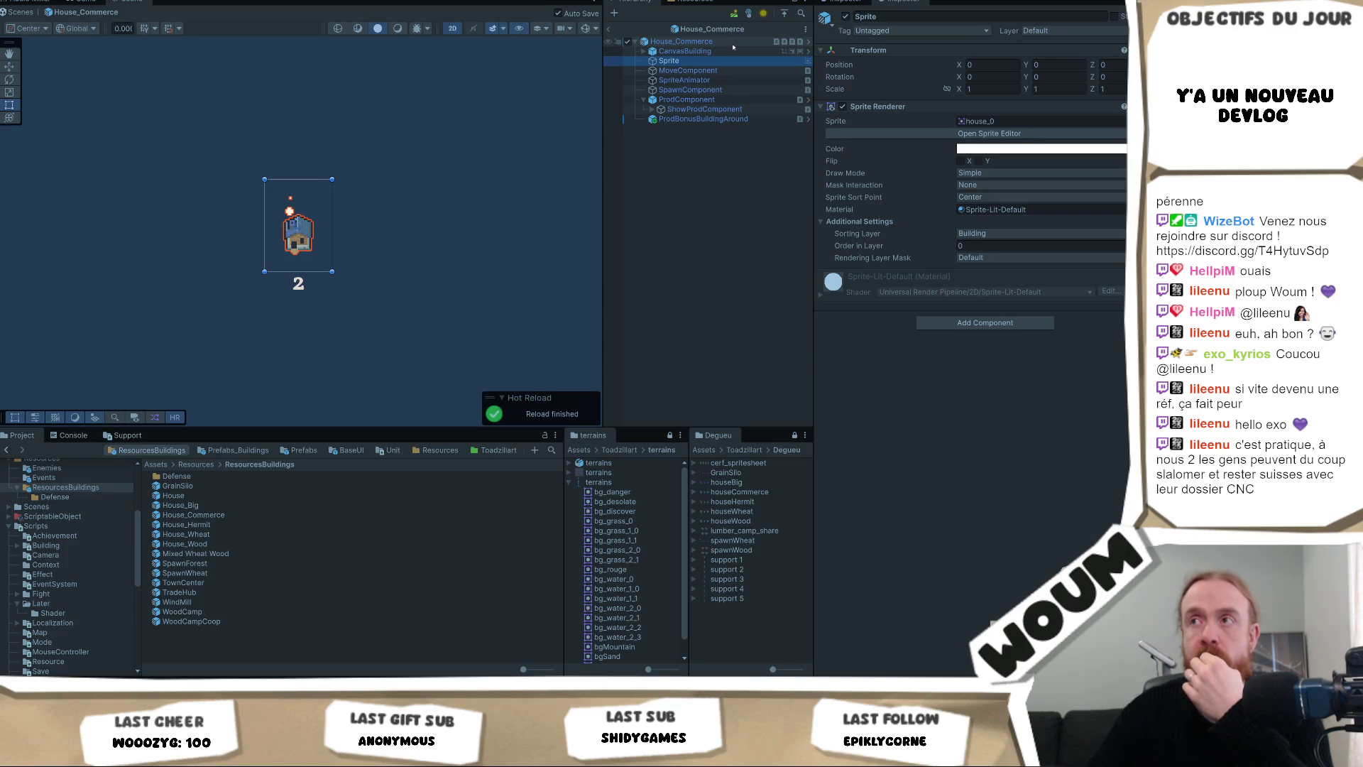
{"action": "left_click", "coordinate": [733, 44]}
{"action": "left_click", "coordinate": [738, 61]}
{"action": "left_click", "coordinate": [980, 122]}
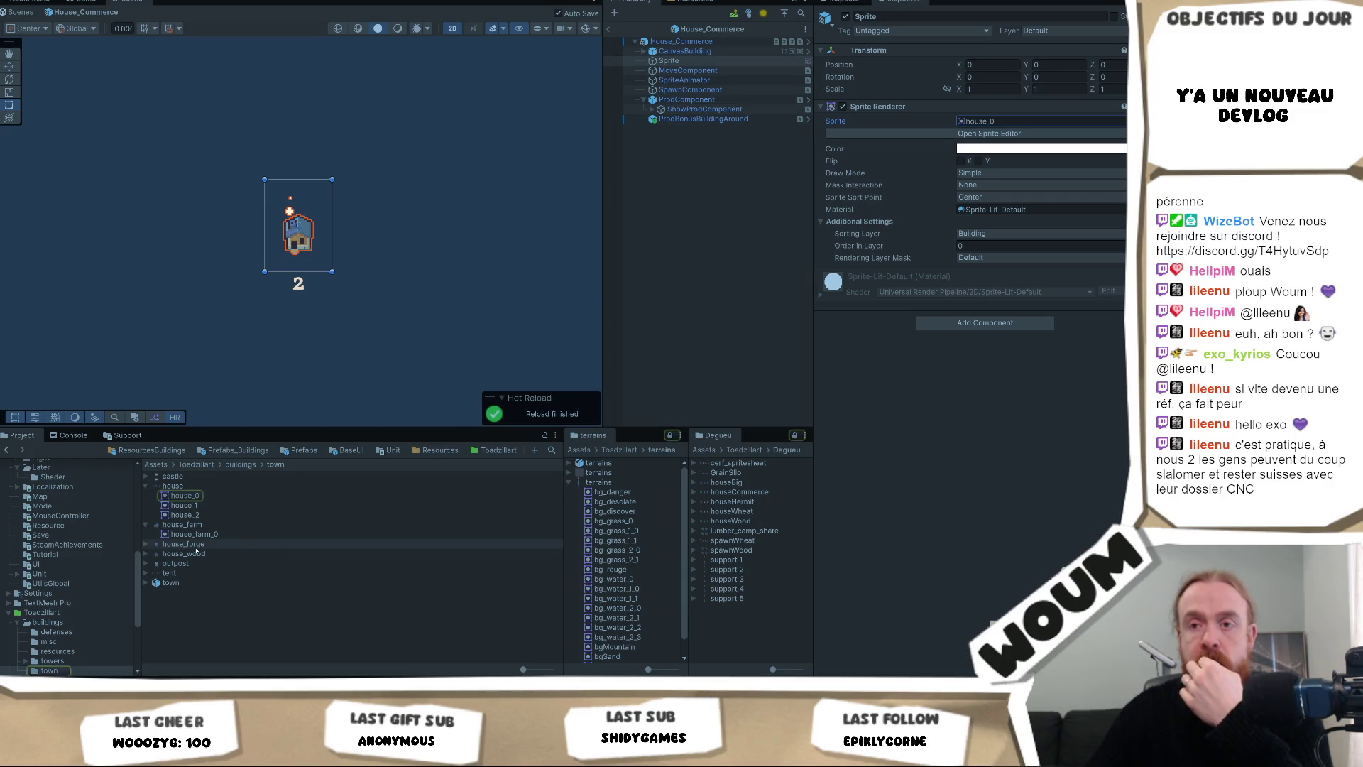
Drag house_forge_0 into the Sprite child's Sprite Renderer Sprite field, replacing house_0.
{"action": "left_click", "coordinate": [1020, 125]}
{"action": "left_click_drag", "start_coordinate": [1019, 125], "coordinate": [1019, 125]}
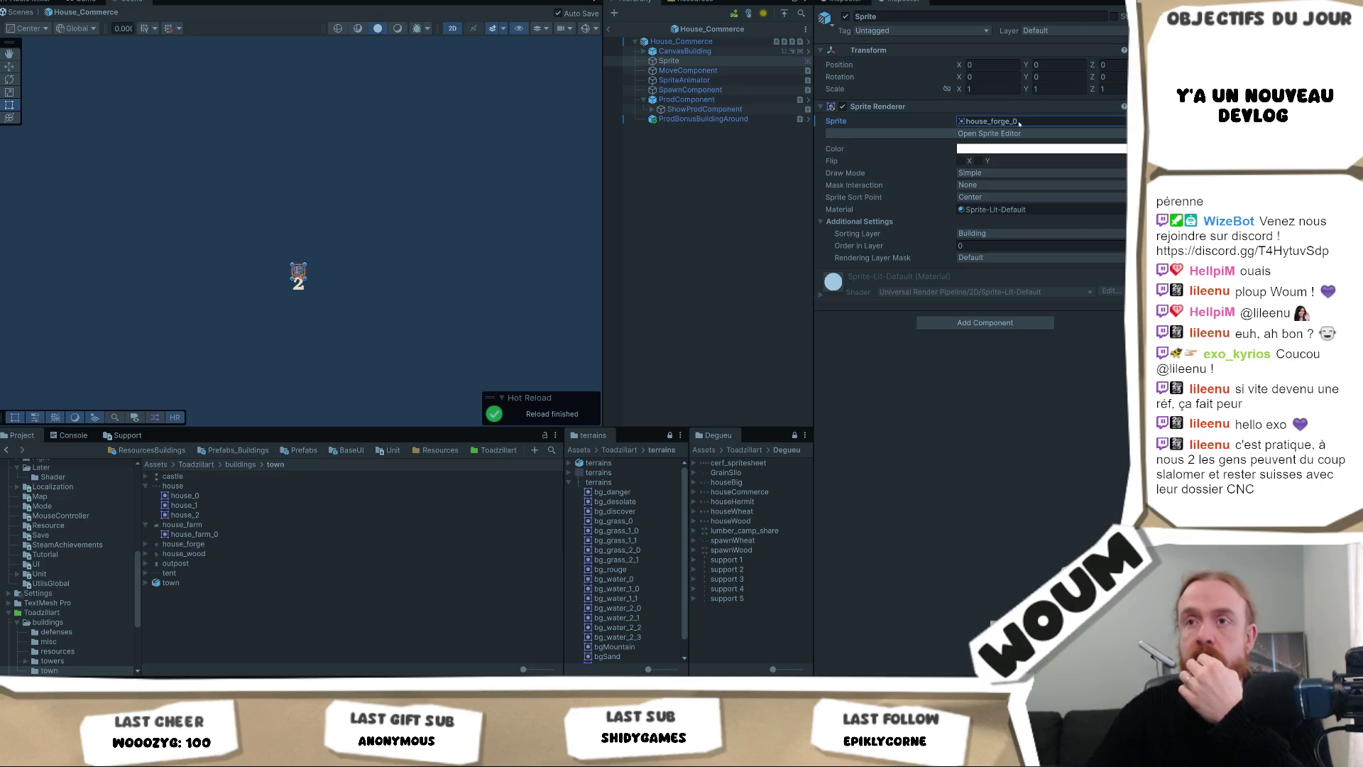
{"action": "scroll", "coordinate": [340, 311], "scroll_direction": "up", "scroll_amount": 3}
{"action": "scroll", "coordinate": [340, 311], "scroll_direction": "up", "scroll_amount": 3}
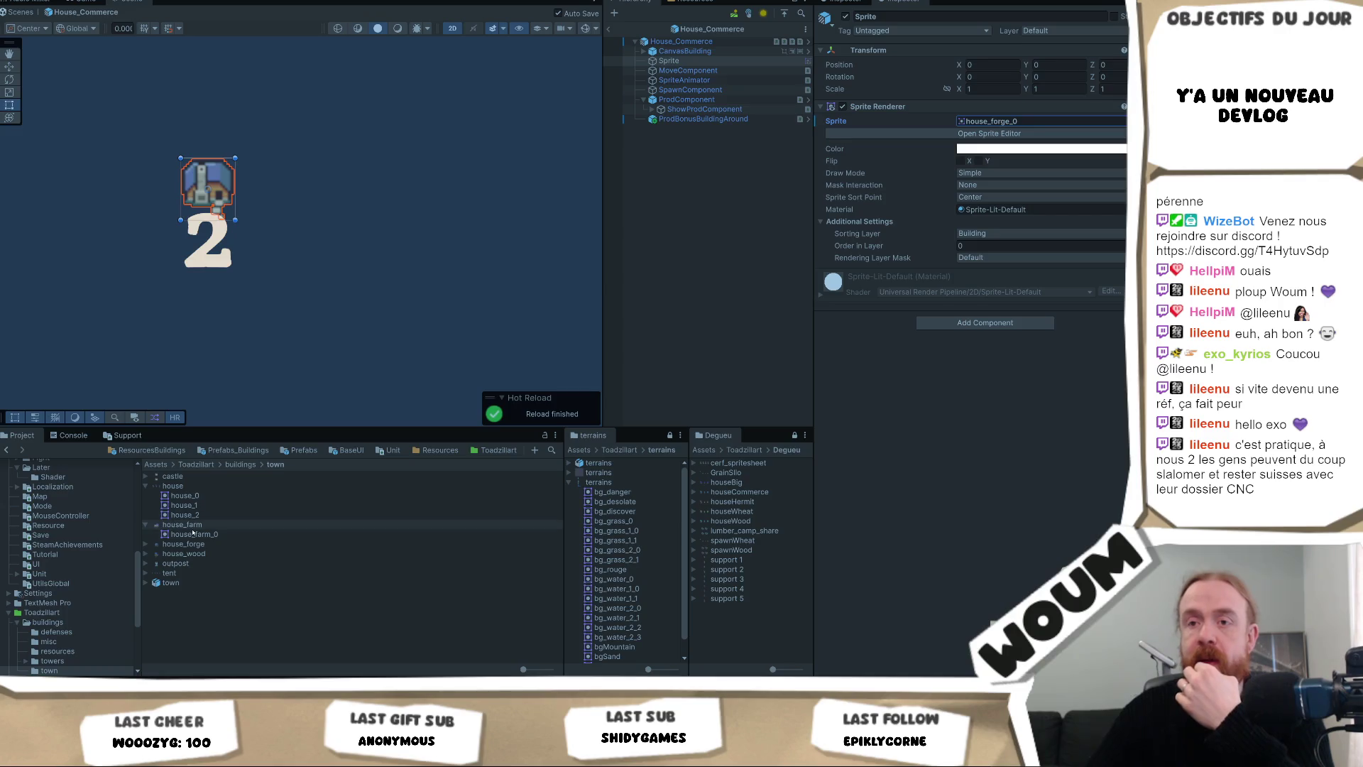
Select the house_farm, house_forge and house_wood textures together, leaving outpost out.
{"action": "left_click", "coordinate": [229, 545]}
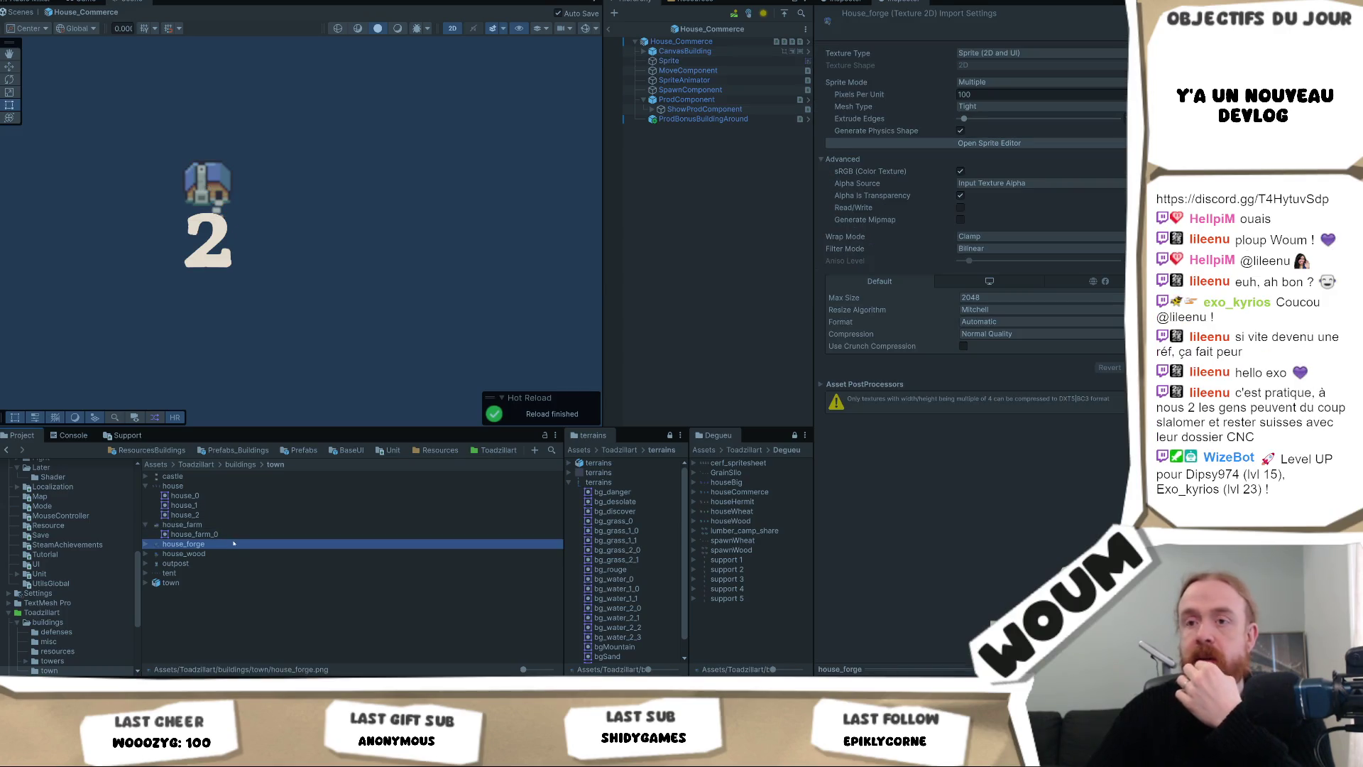
{"action": "left_click", "coordinate": [195, 525], "text": "ctrl"}
{"action": "left_click", "coordinate": [205, 554], "text": "ctrl"}
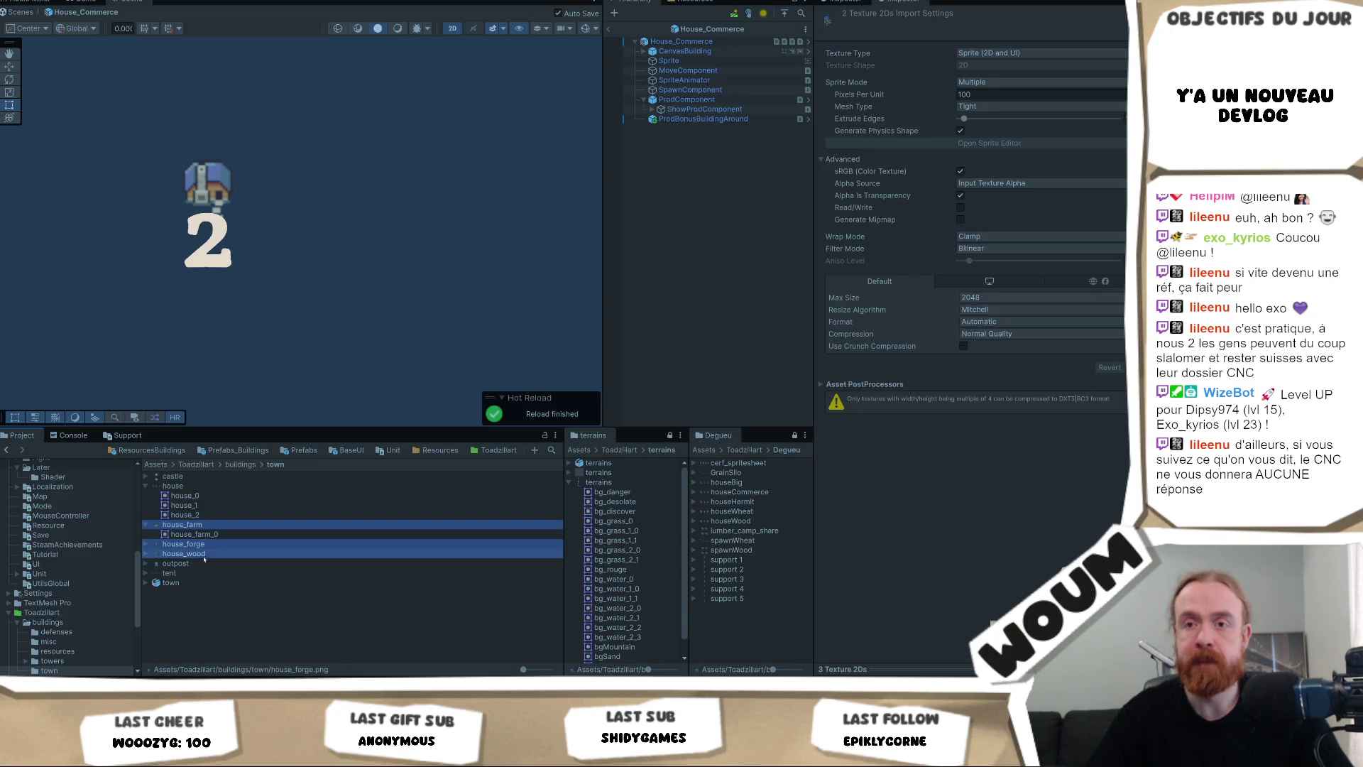
{"action": "left_click", "coordinate": [201, 564], "text": "ctrl"}
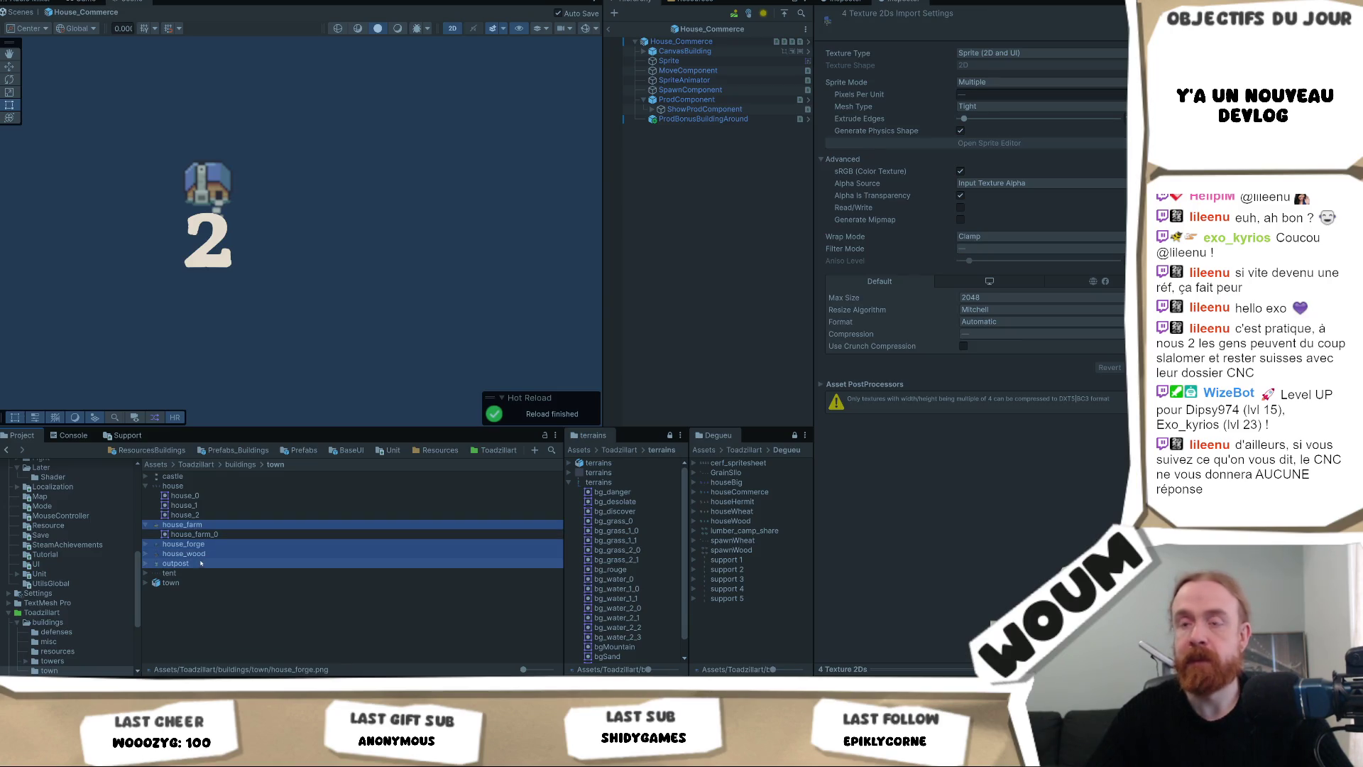
{"action": "left_click", "coordinate": [198, 563], "text": "ctrl"}
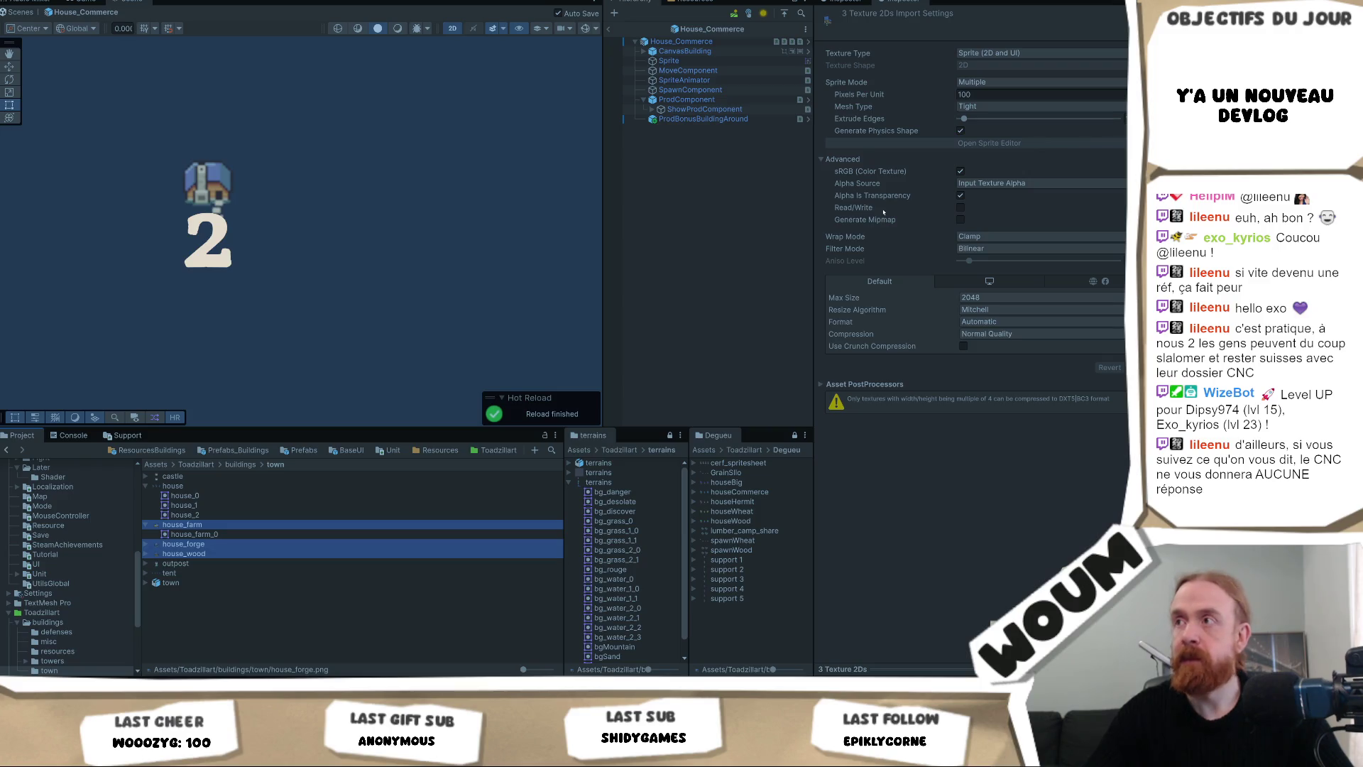
Set them to 32 Pixels Per Unit and Point (no filter) filtering, keeping Clamp wrap, and apply.
{"action": "left_click", "coordinate": [977, 91]}
{"action": "type", "text": "32"}
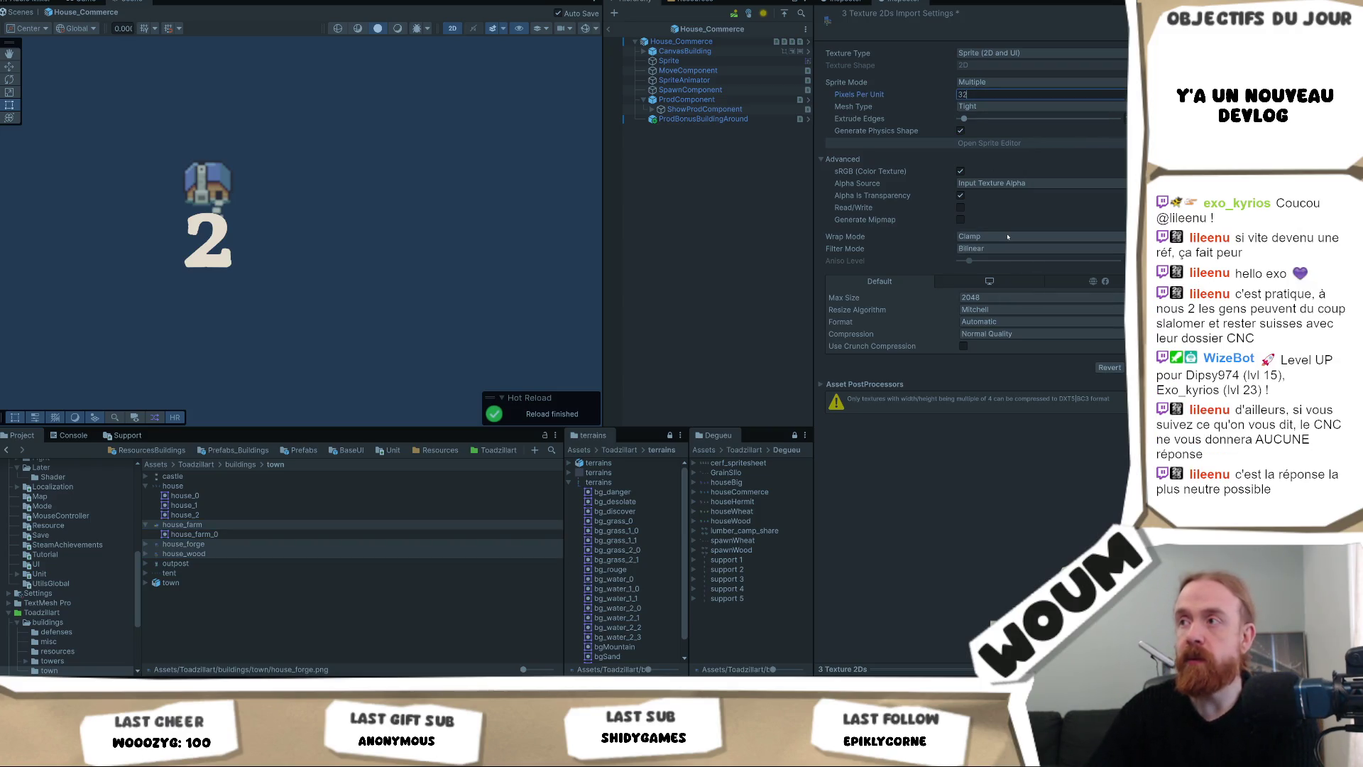
{"action": "left_click", "coordinate": [1008, 238]}
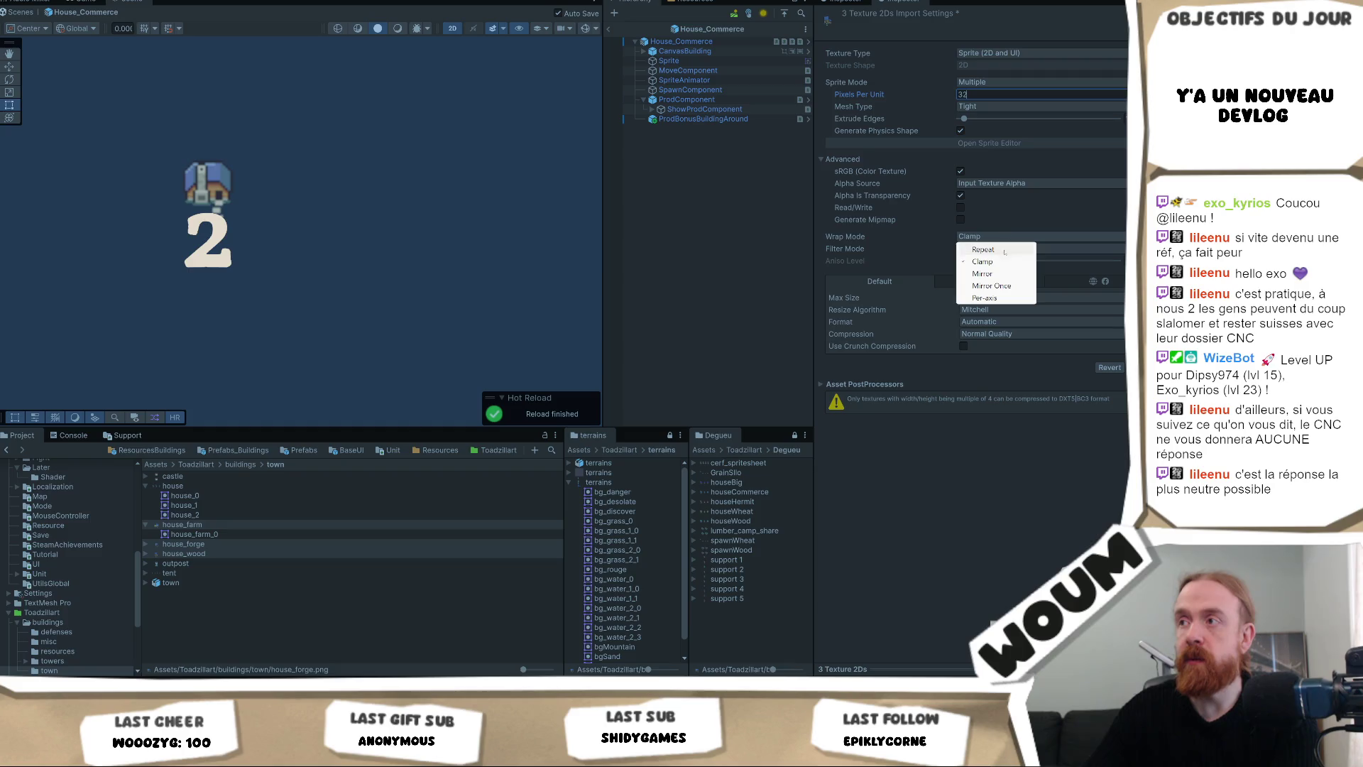
{"action": "left_click", "coordinate": [937, 251]}
{"action": "left_click", "coordinate": [1001, 249]}
{"action": "left_click", "coordinate": [987, 262]}
{"action": "left_click", "coordinate": [1126, 366]}
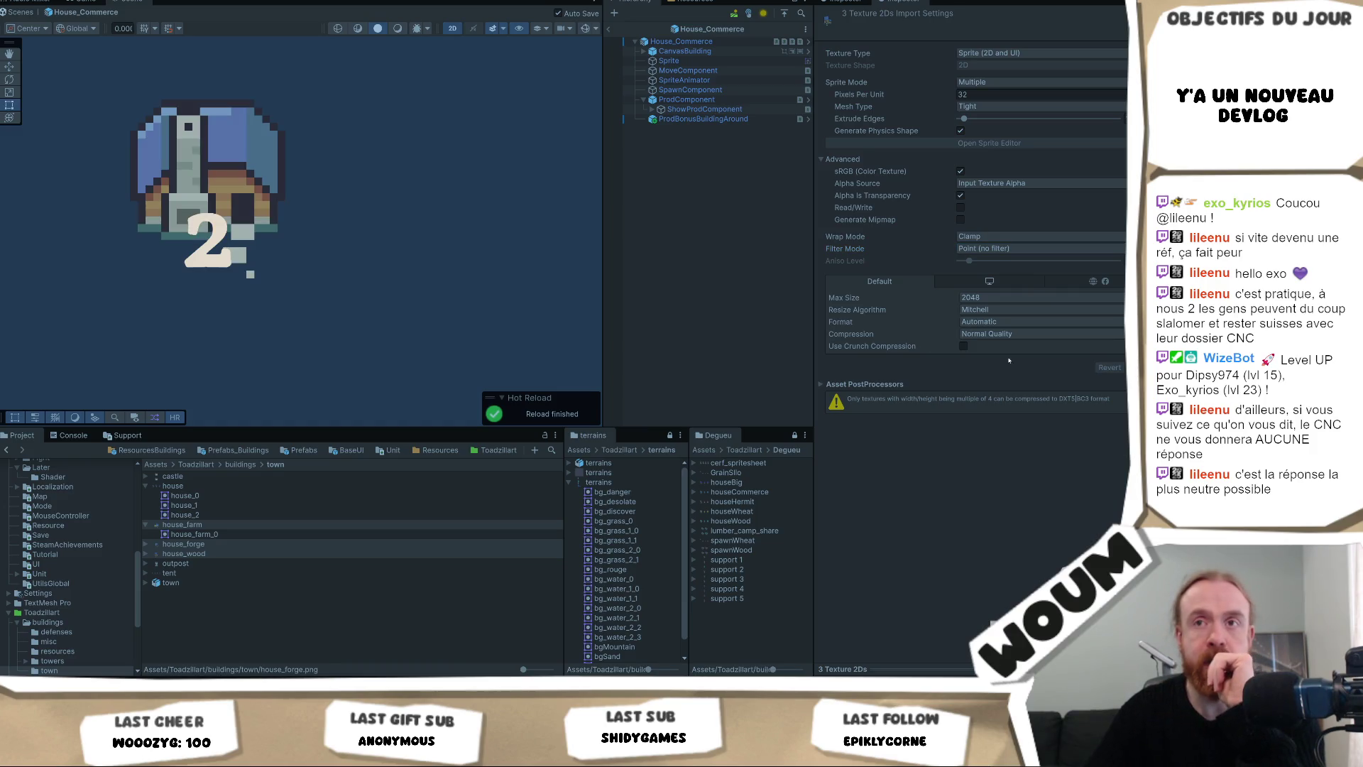
{"action": "scroll", "coordinate": [388, 181], "scroll_direction": "down", "scroll_amount": 8}
{"action": "scroll", "coordinate": [365, 234], "scroll_direction": "down", "scroll_amount": 4}
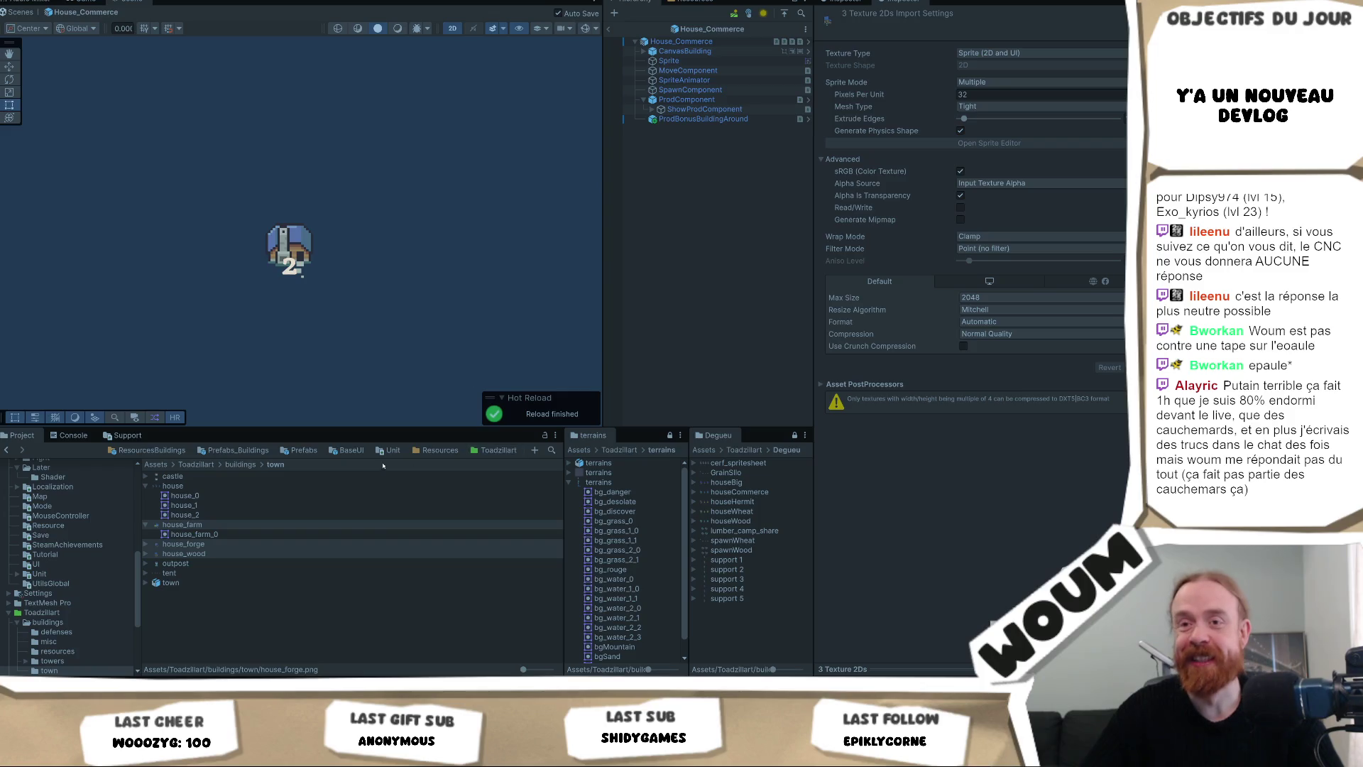
{"action": "left_click", "coordinate": [699, 62]}
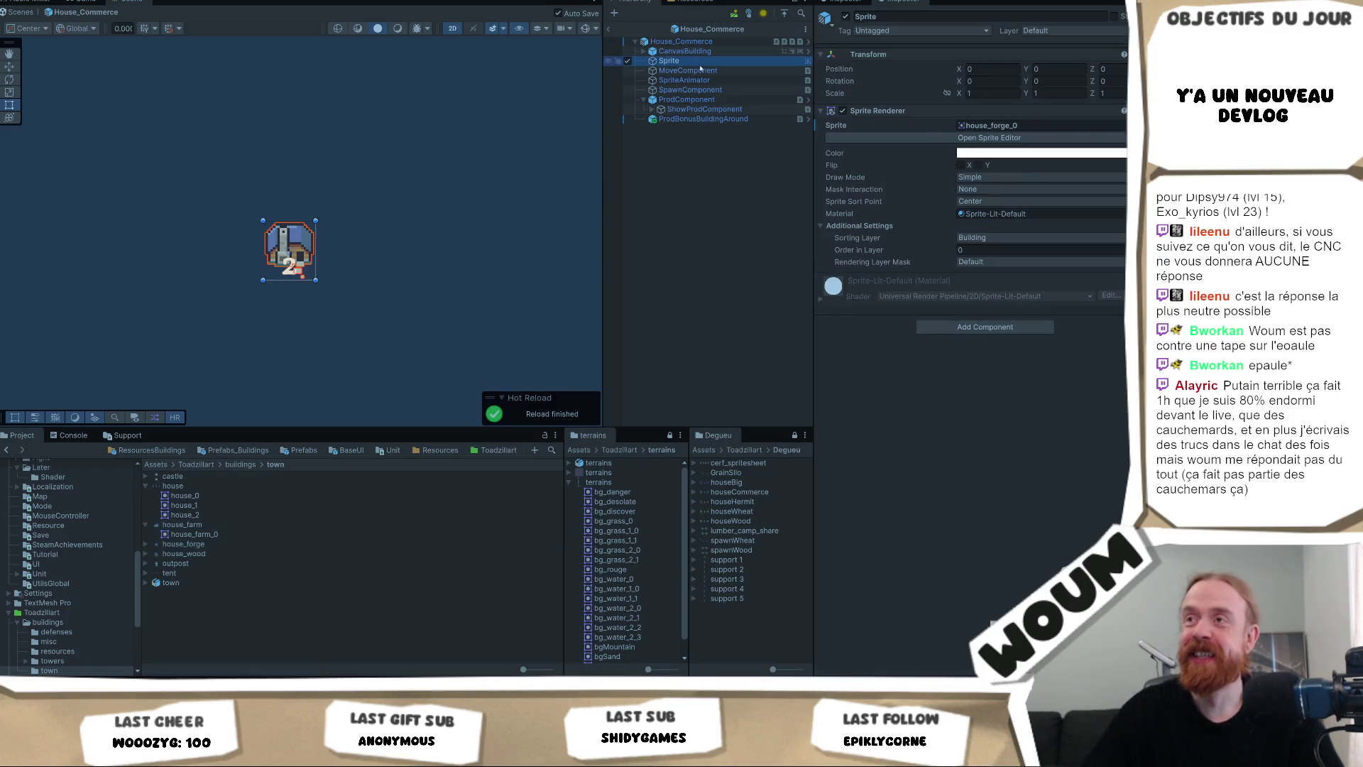
{"action": "left_click_drag", "start_coordinate": [186, 545], "coordinate": [984, 126]}
{"action": "left_click", "coordinate": [983, 126]}
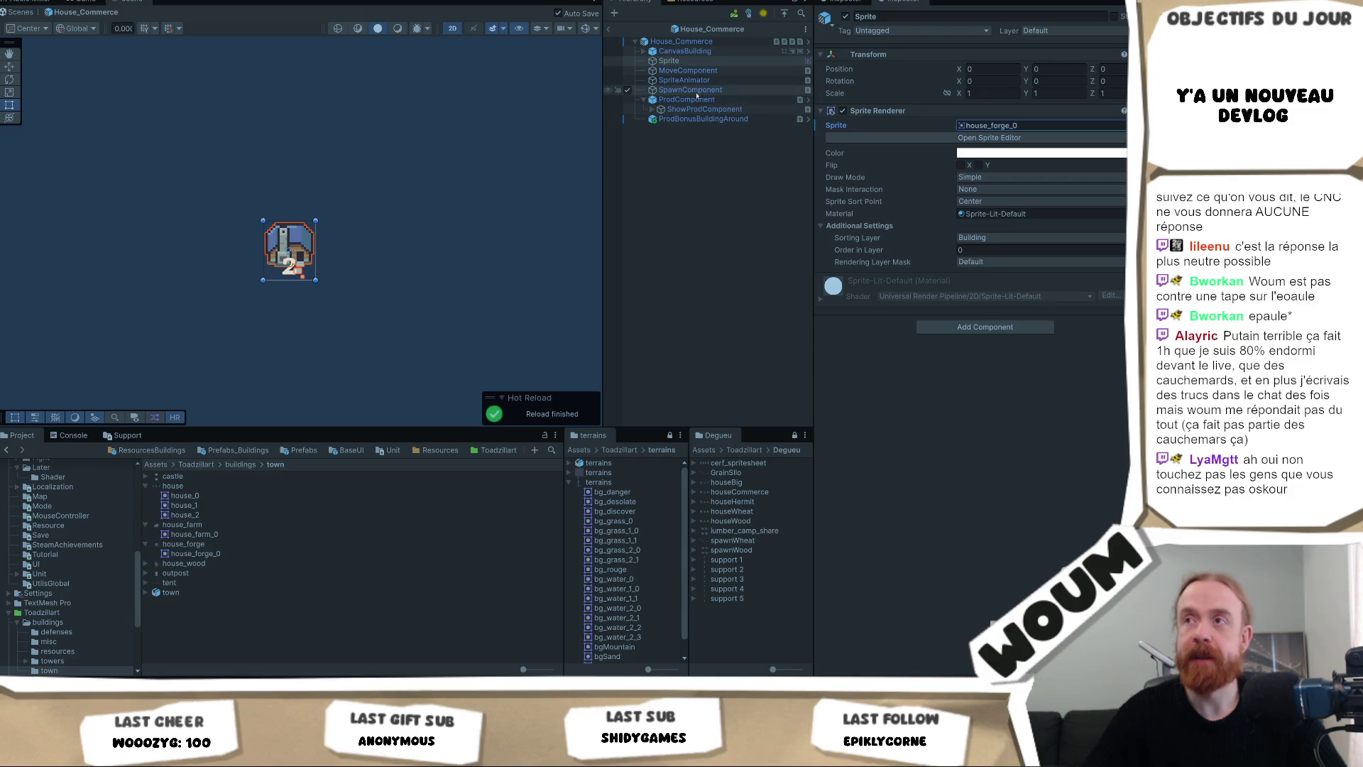
{"action": "left_click", "coordinate": [661, 110]}
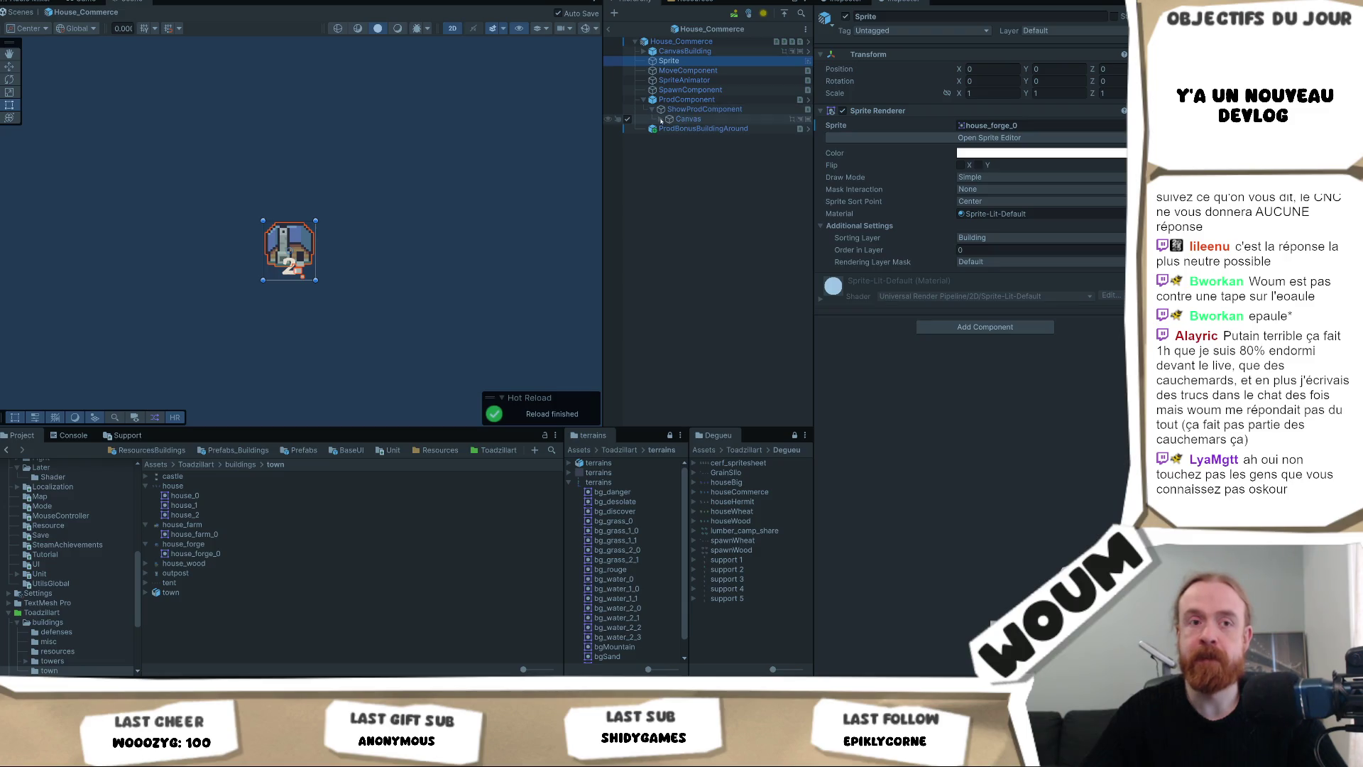
{"action": "left_click", "coordinate": [683, 99]}
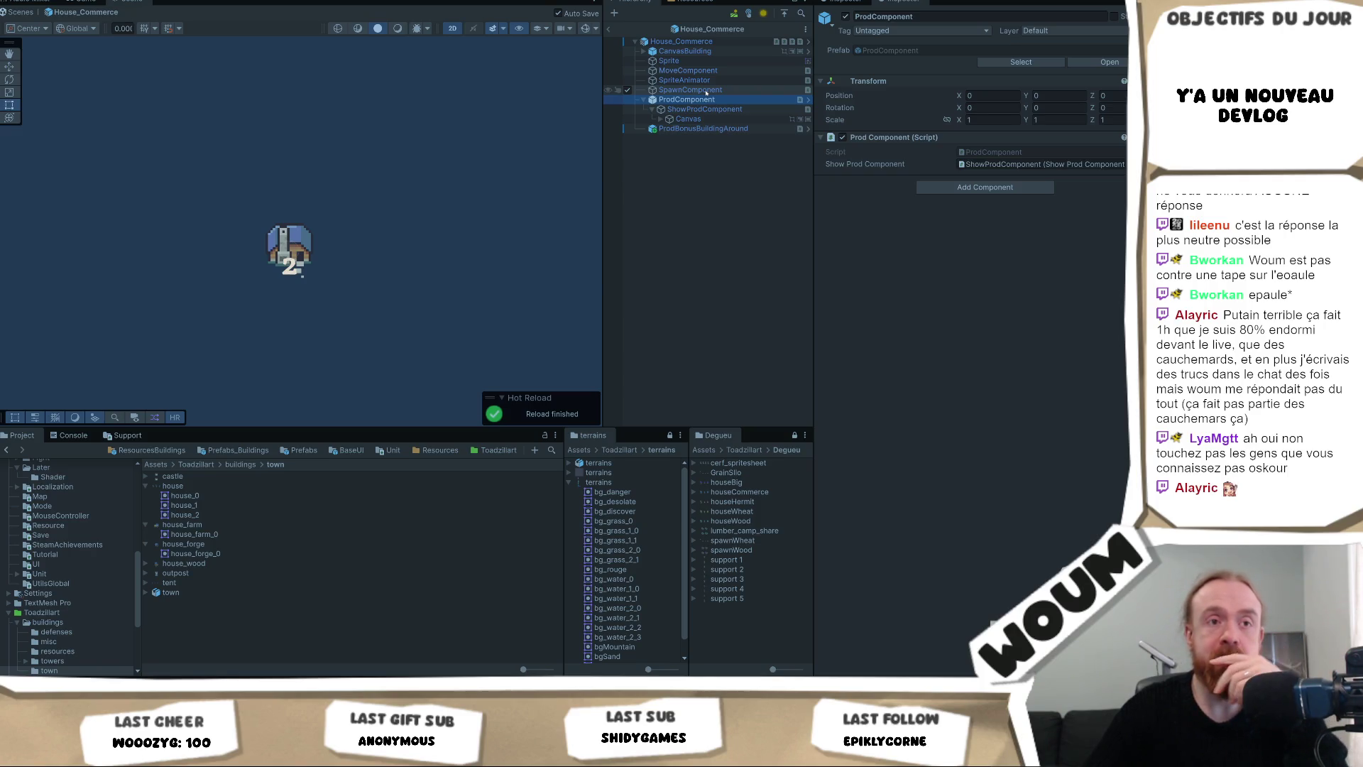
{"action": "left_click", "coordinate": [703, 91]}
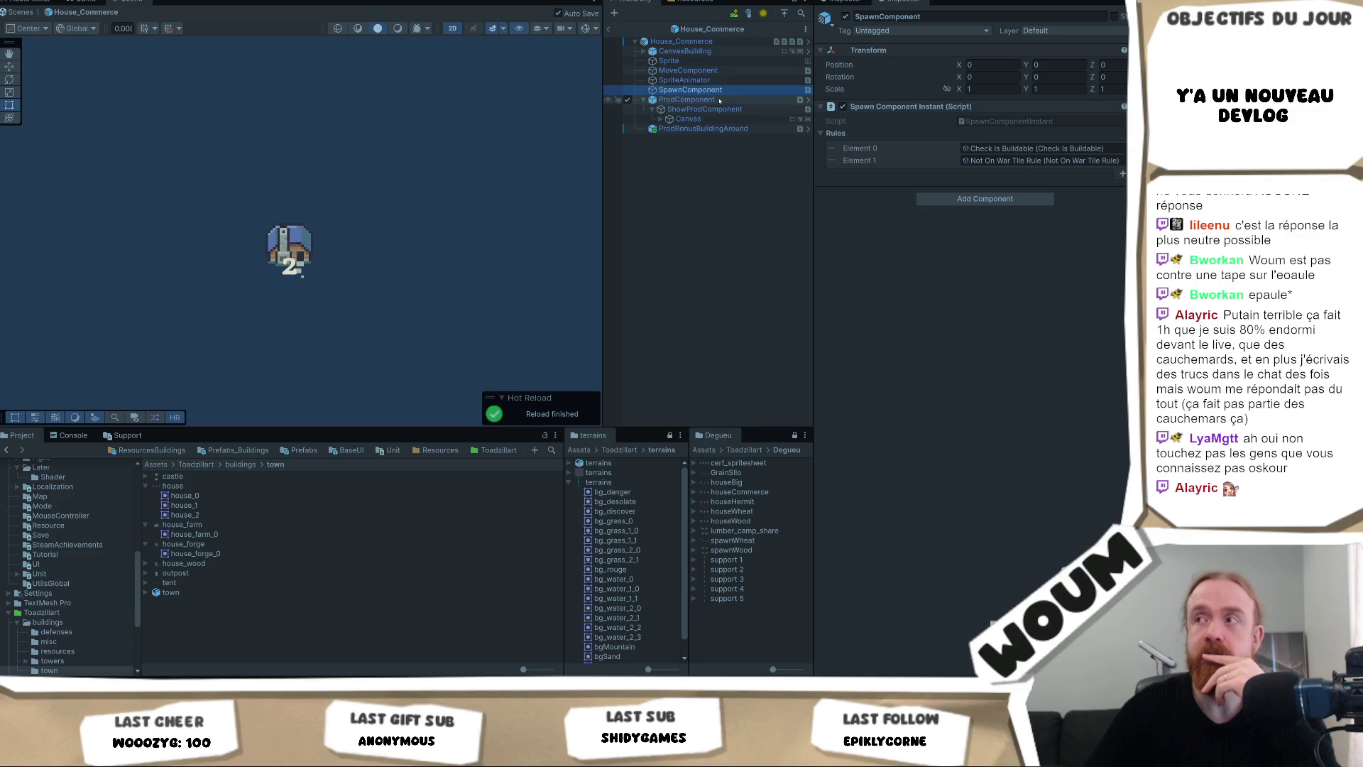
{"action": "left_click", "coordinate": [711, 61]}
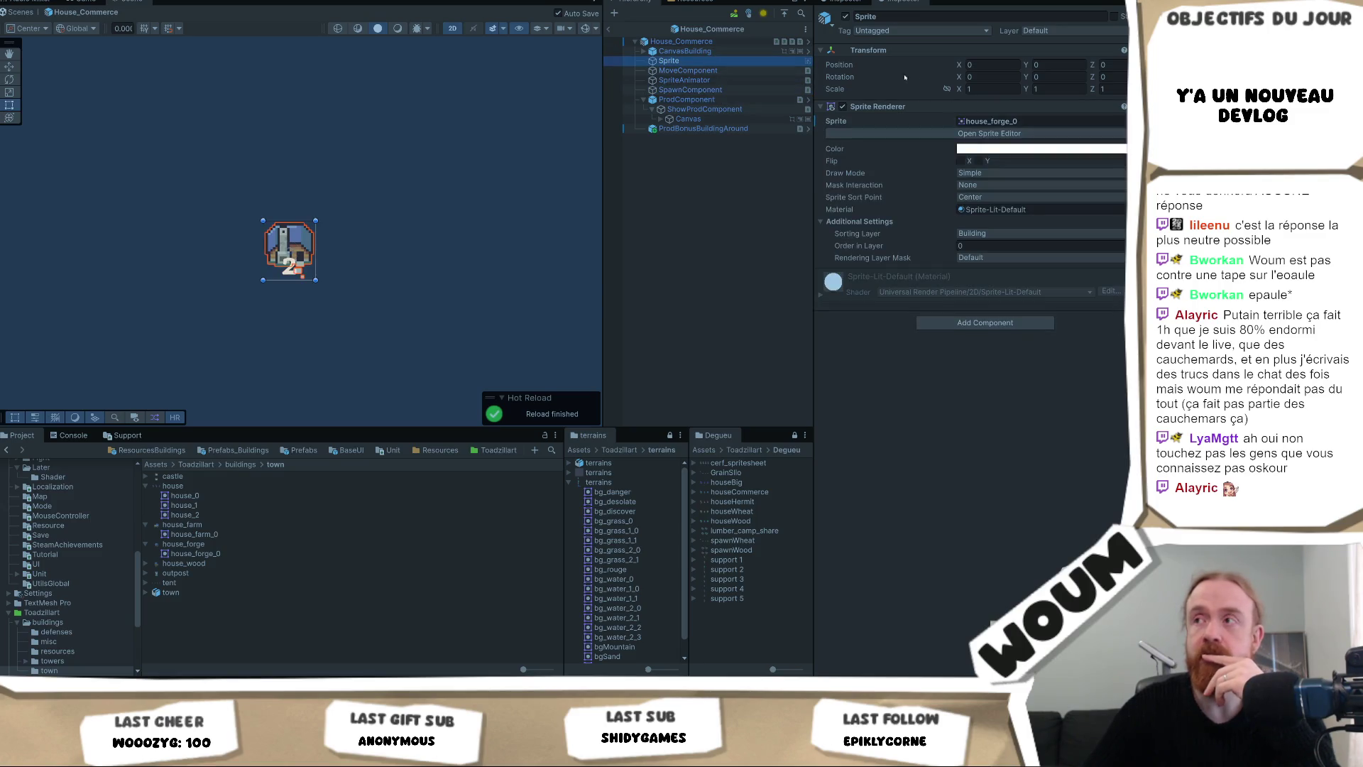
{"action": "left_click", "coordinate": [696, 80]}
{"action": "left_click", "coordinate": [700, 89]}
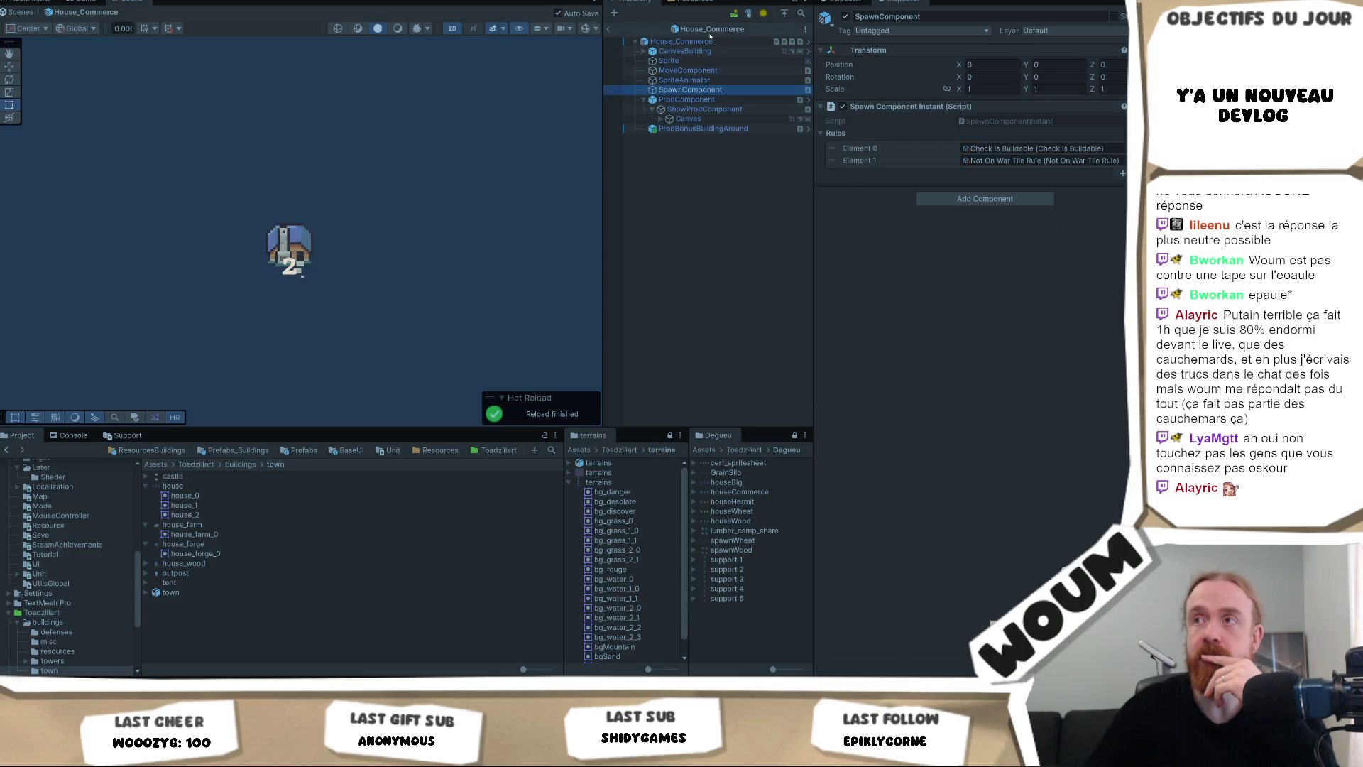
{"action": "left_click", "coordinate": [708, 43]}
{"action": "left_click", "coordinate": [708, 43]}
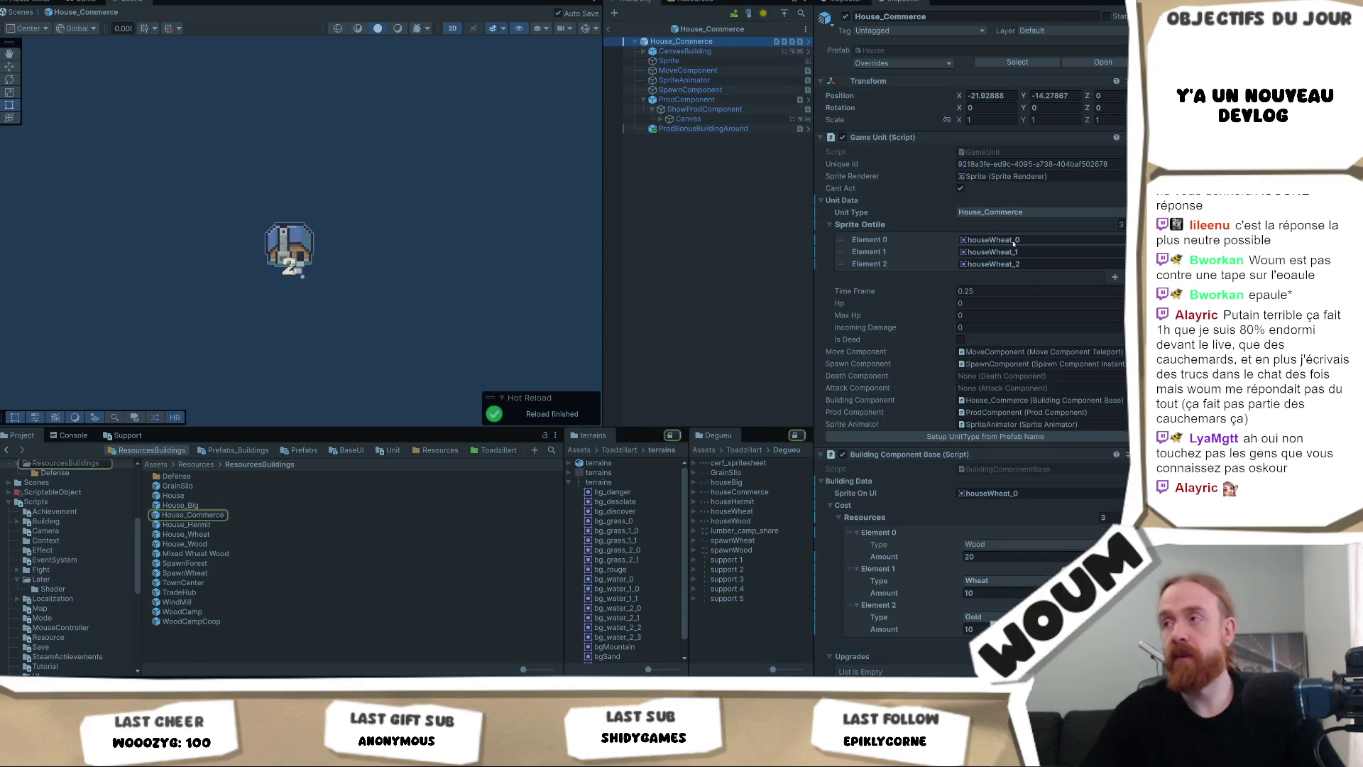
Paste house_forge_0 into Element 0 and Sprite On UI, shrinking the tile list to one entry.
{"action": "left_click", "coordinate": [1071, 241]}
{"action": "key", "text": "ctrl+v"}
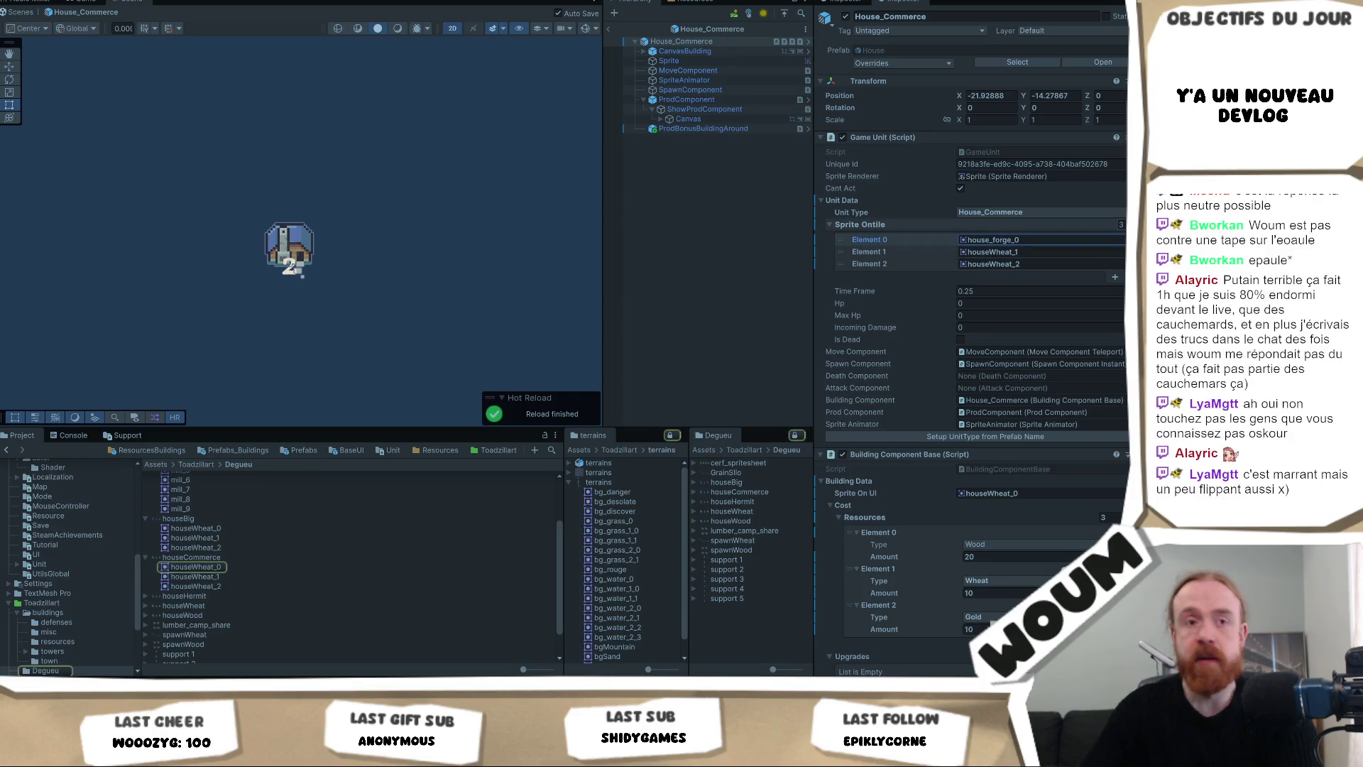
{"action": "key", "text": "Return"}
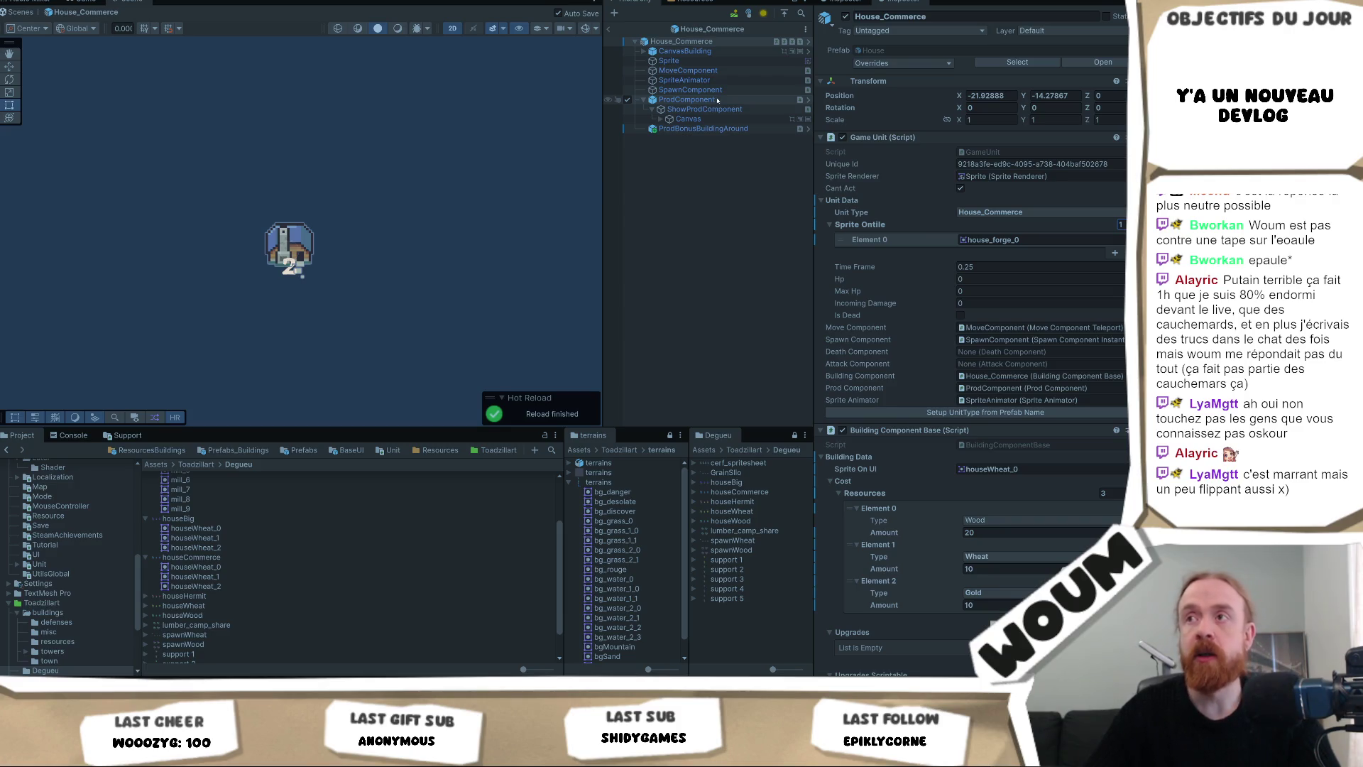
{"action": "left_click", "coordinate": [989, 470]}
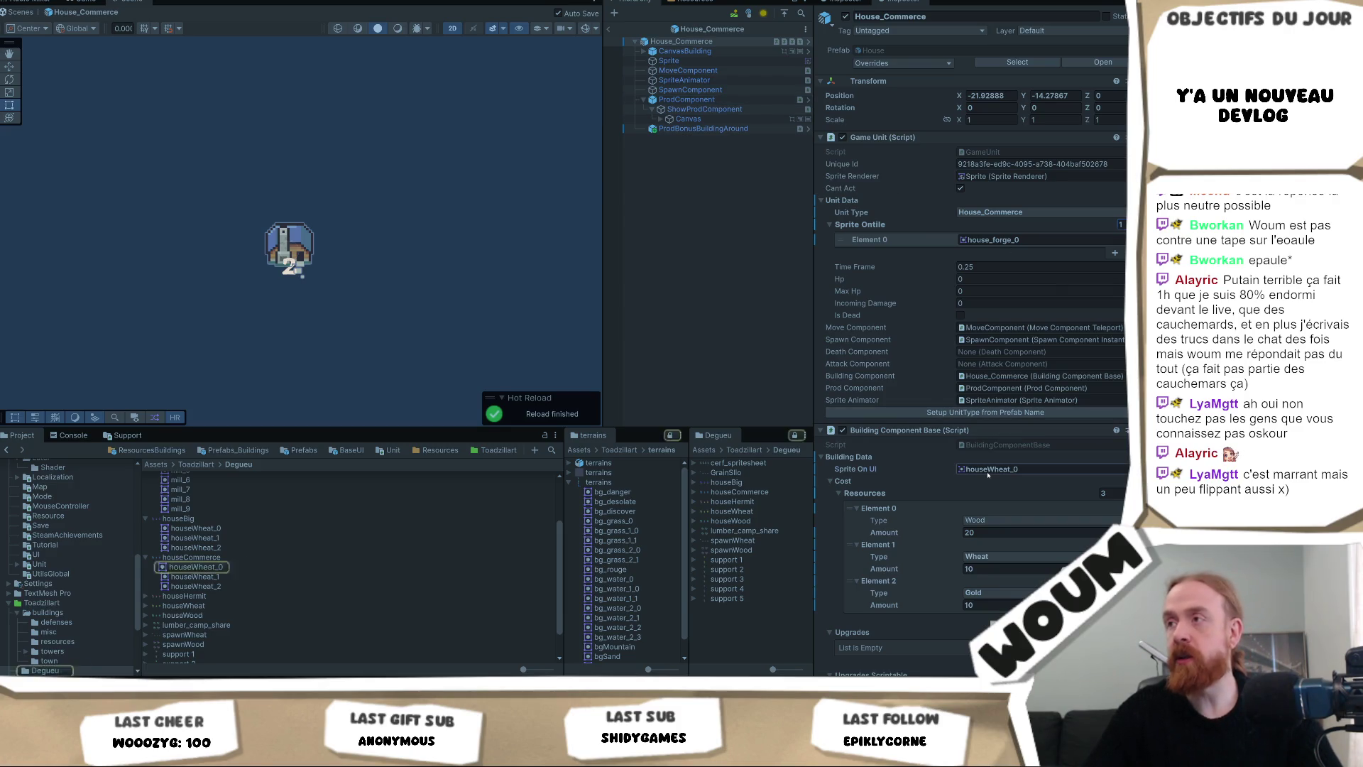
{"action": "key", "text": "ctrl+v"}
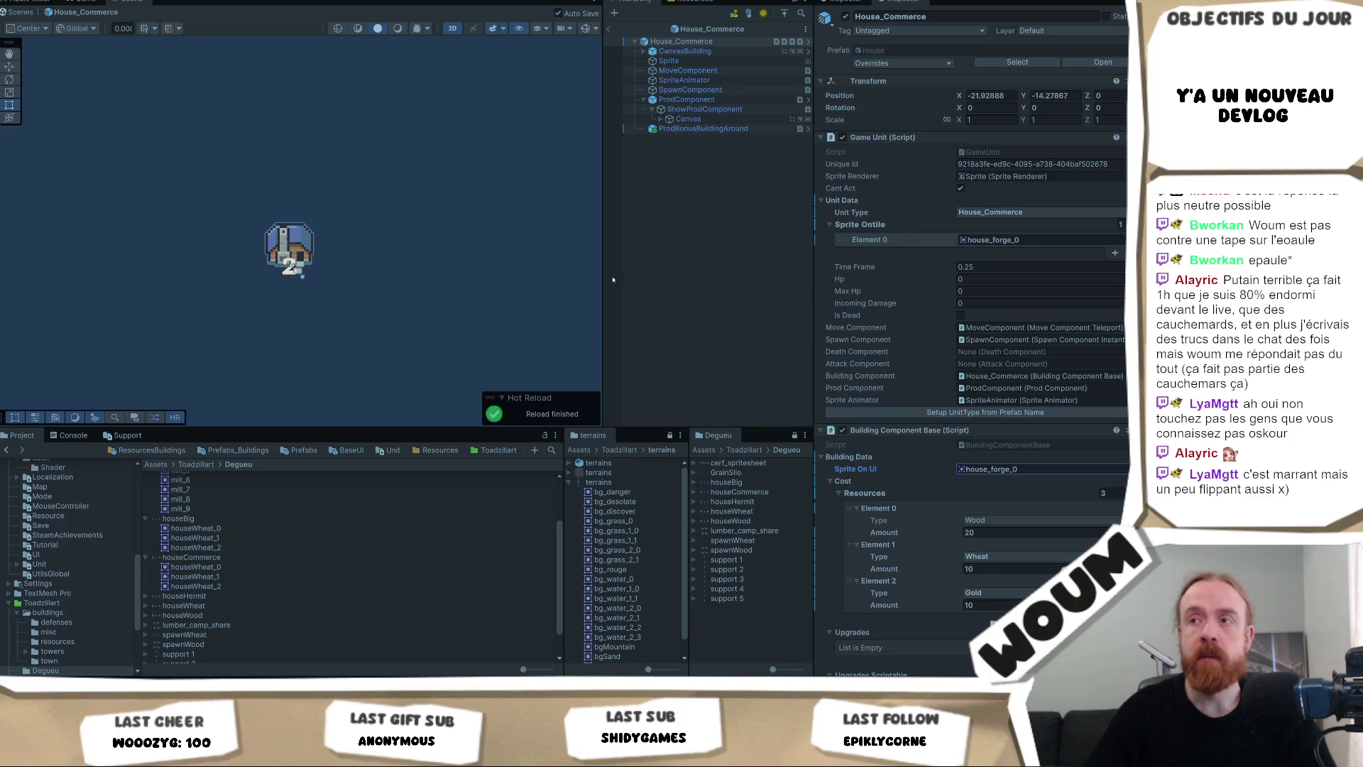
{"action": "left_click_drag", "start_coordinate": [603, 279], "coordinate": [583, 278]}
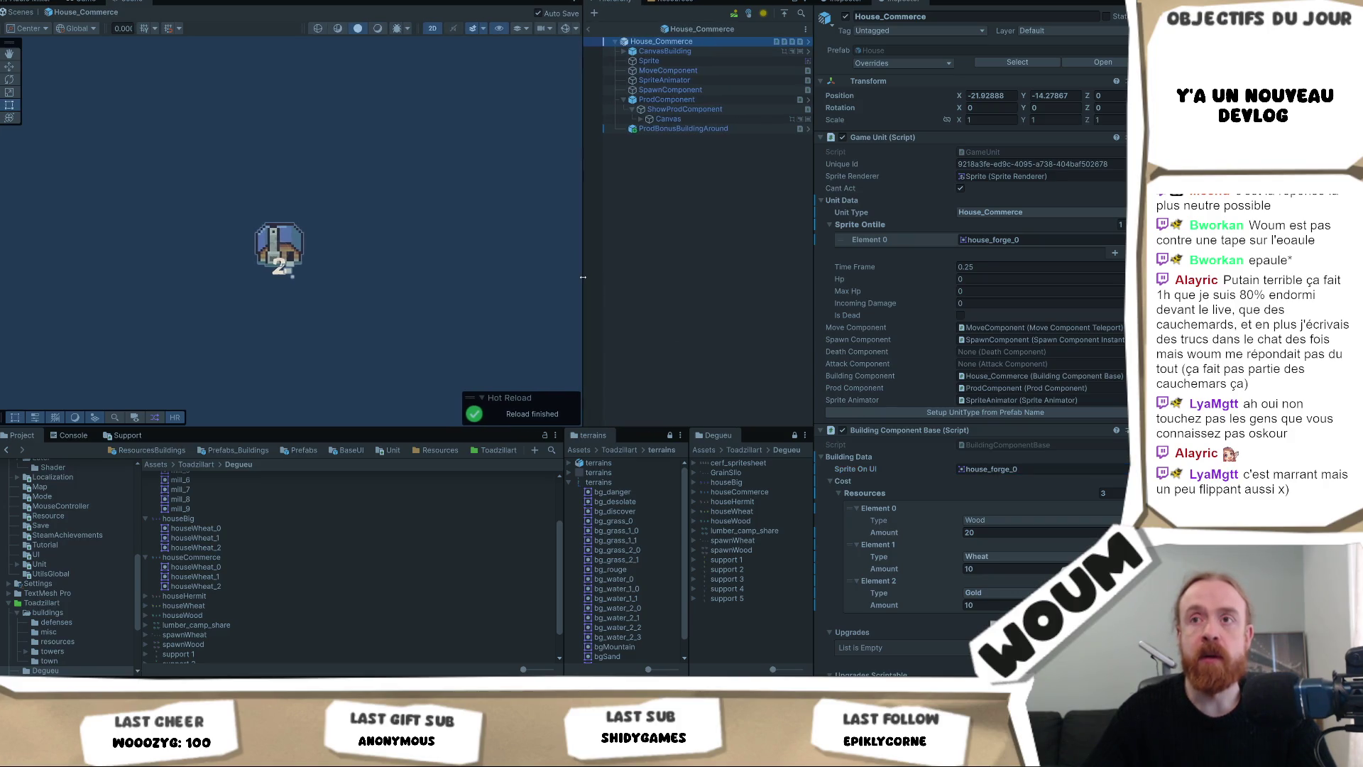
From ResourcesBuildings, open House_Wheat via House_Hermit and select its houseWheat_0 Sprite child.
{"action": "left_click", "coordinate": [664, 243]}
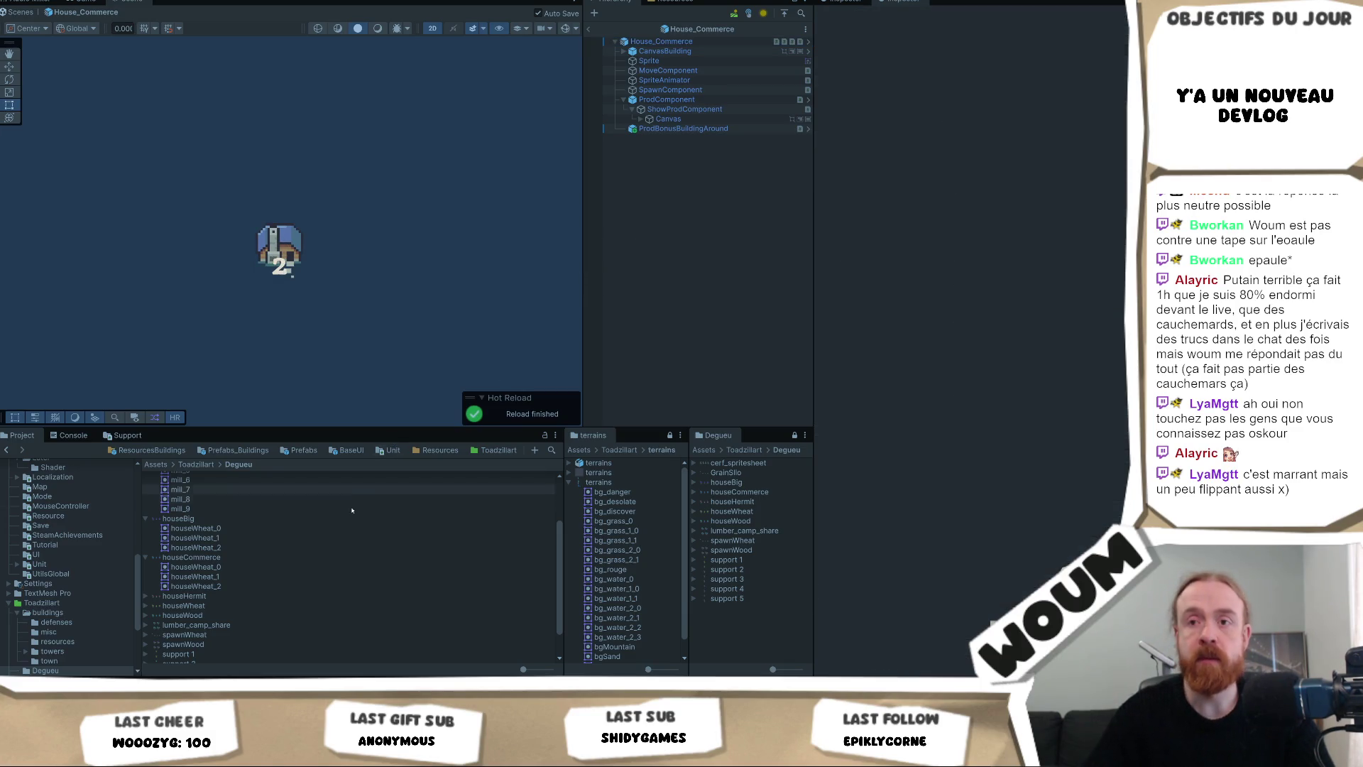
{"action": "left_click", "coordinate": [177, 450]}
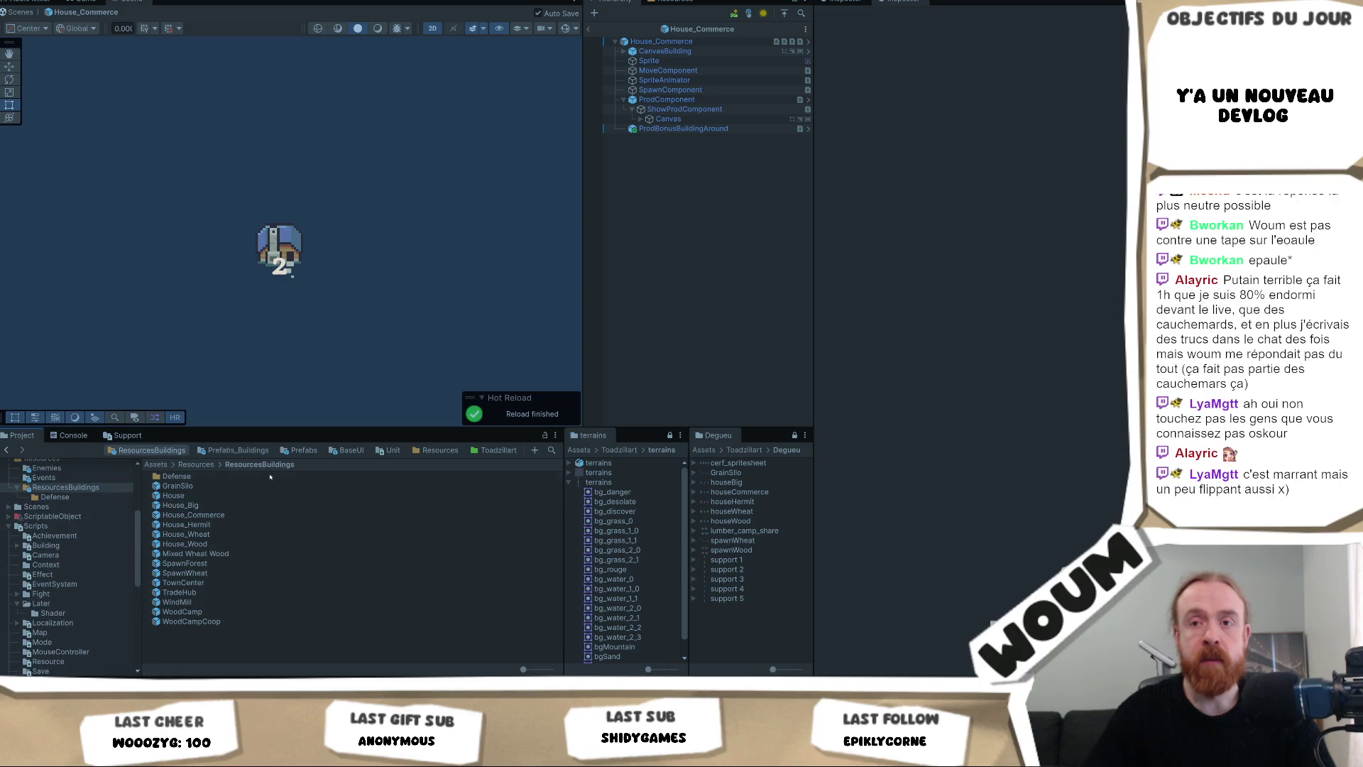
{"action": "double_click", "coordinate": [274, 525]}
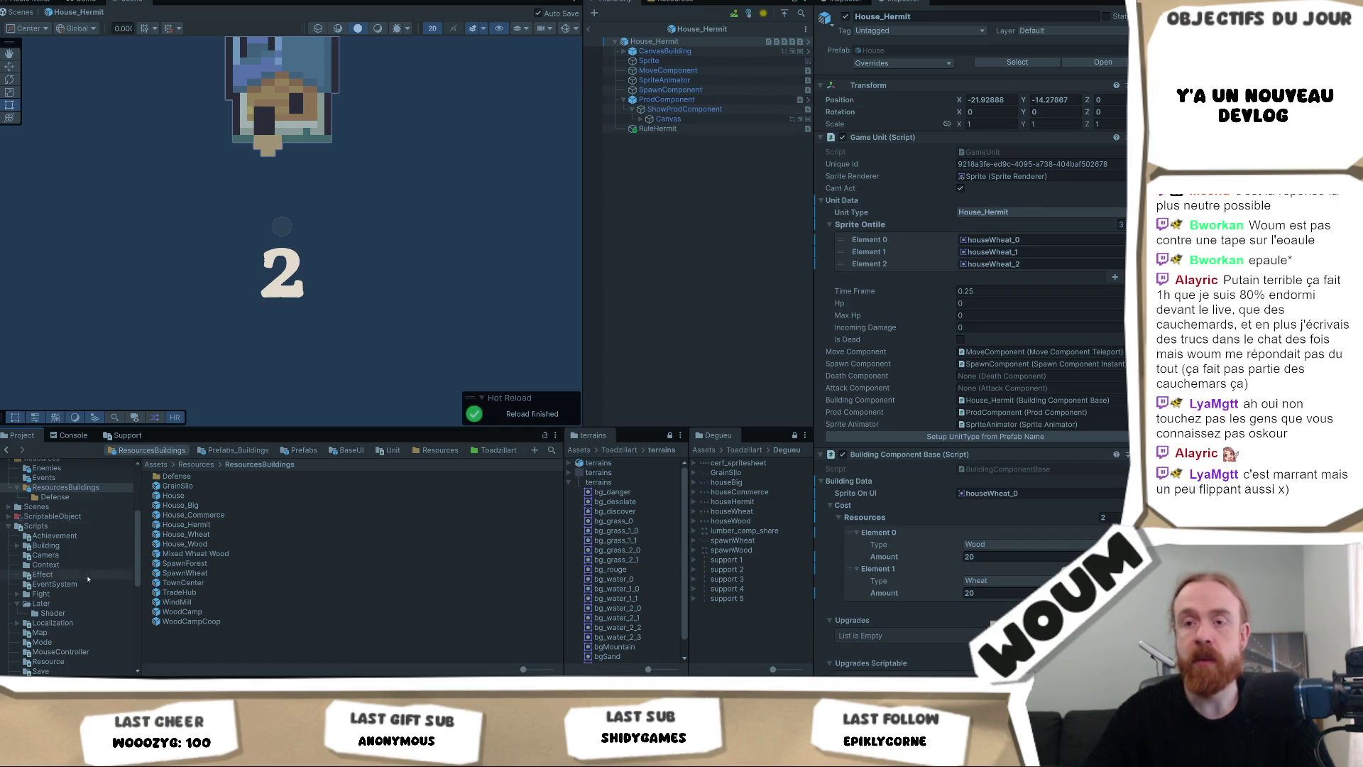
{"action": "left_click", "coordinate": [234, 534]}
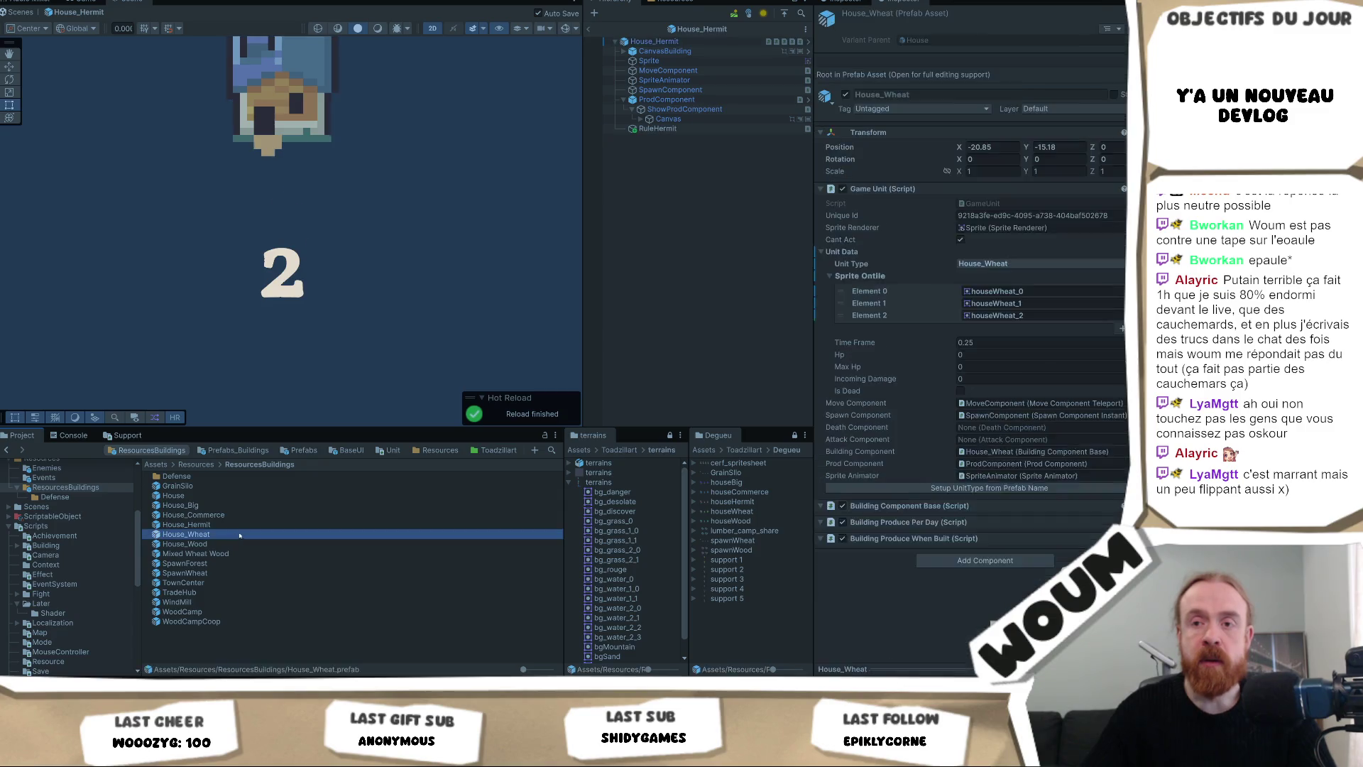
{"action": "double_click", "coordinate": [234, 535]}
{"action": "left_click", "coordinate": [682, 61]}
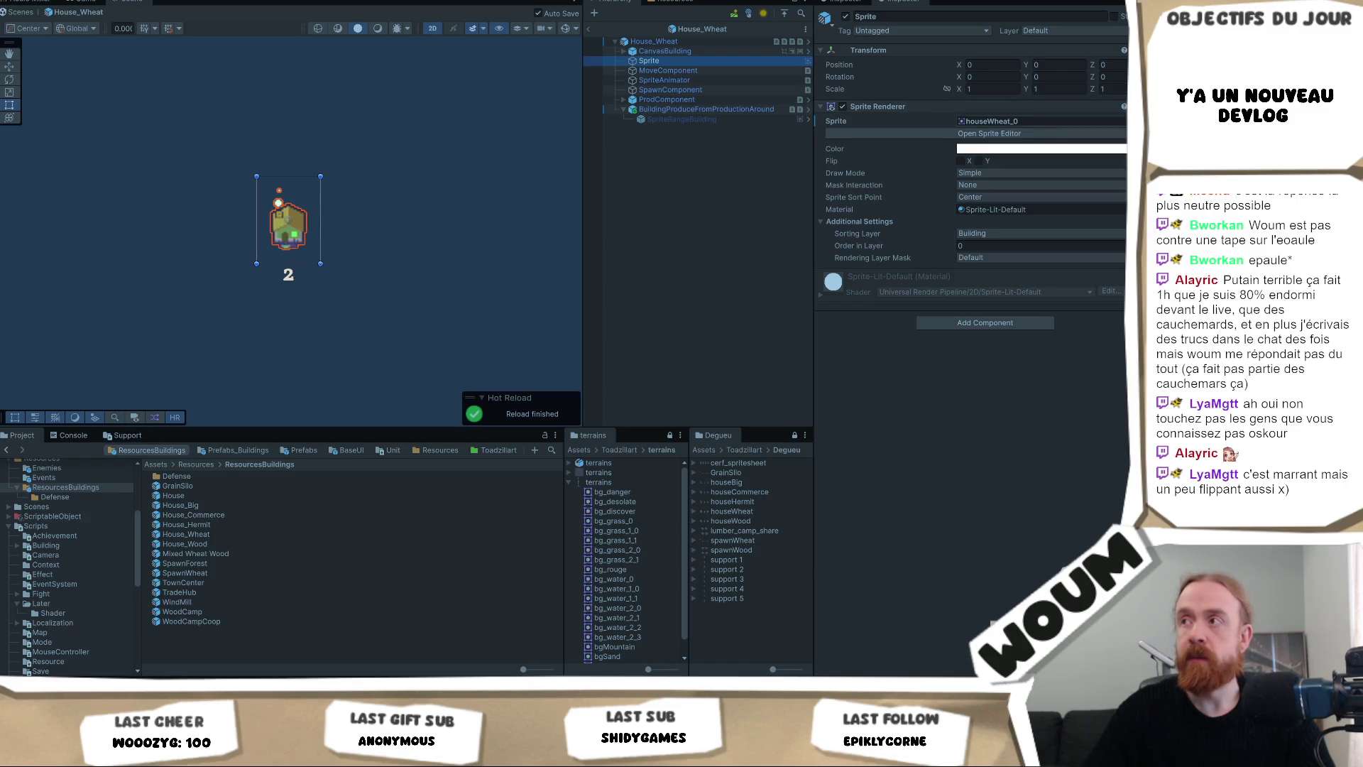
Search 'house_' in the sprite picker and assign house_farm_0 as the building sprite.
{"action": "left_click", "coordinate": [1120, 121]}
{"action": "type", "text": "house_"}
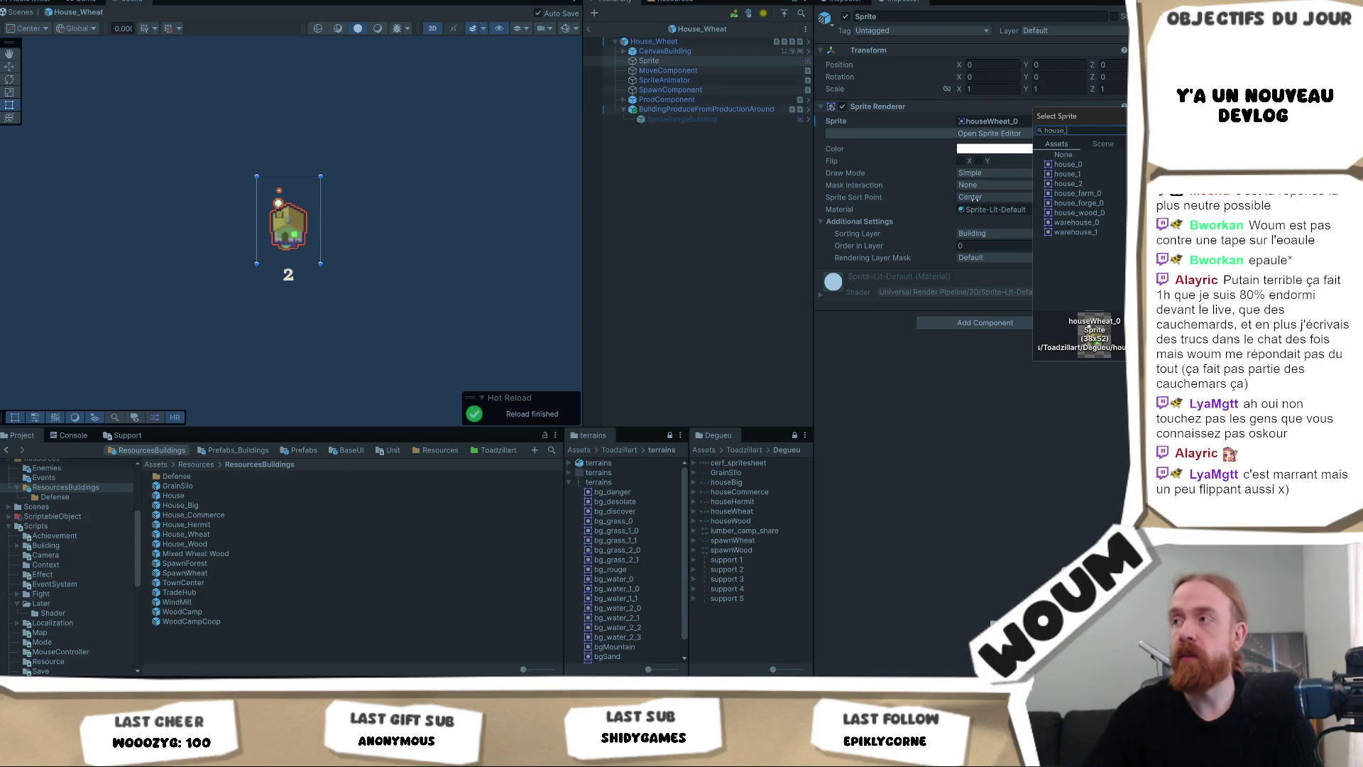
{"action": "left_click", "coordinate": [1078, 193]}
{"action": "left_click", "coordinate": [1027, 120]}
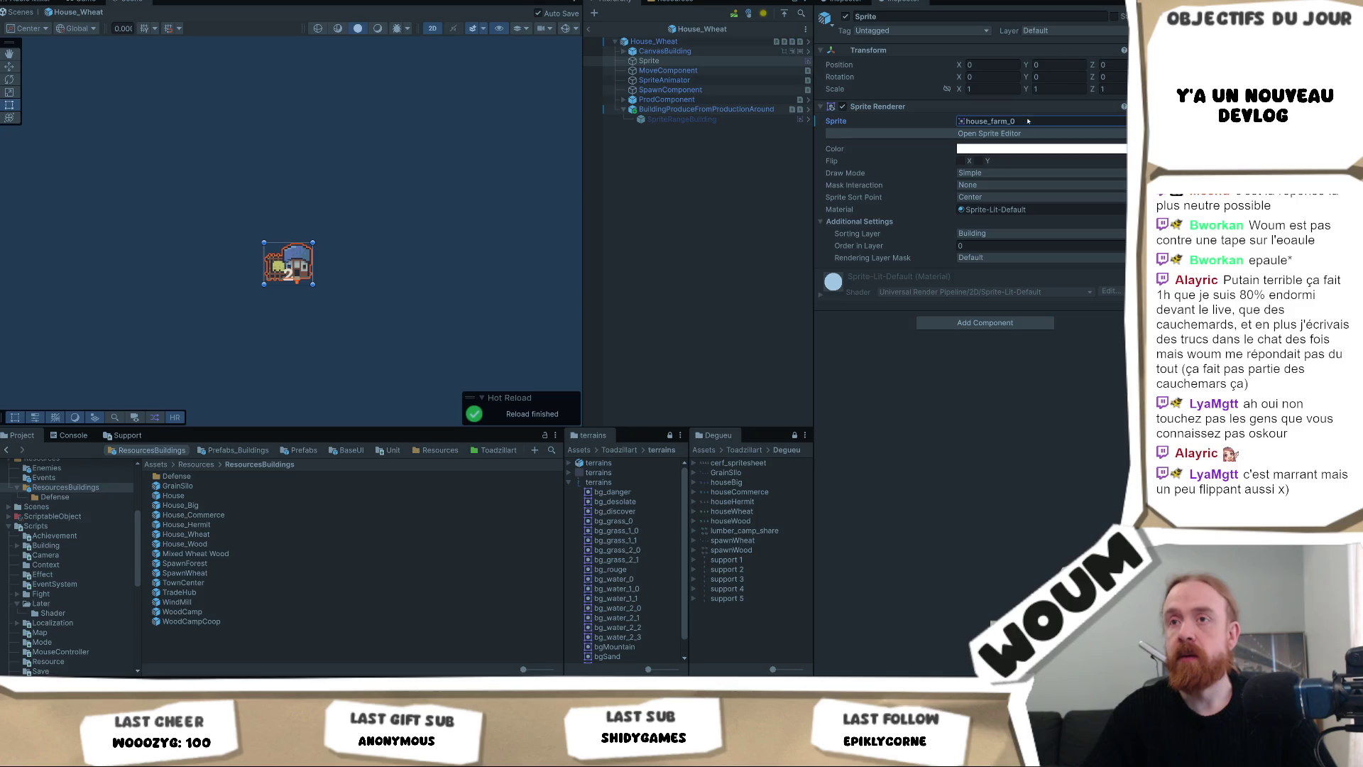
{"action": "left_click", "coordinate": [1020, 122]}
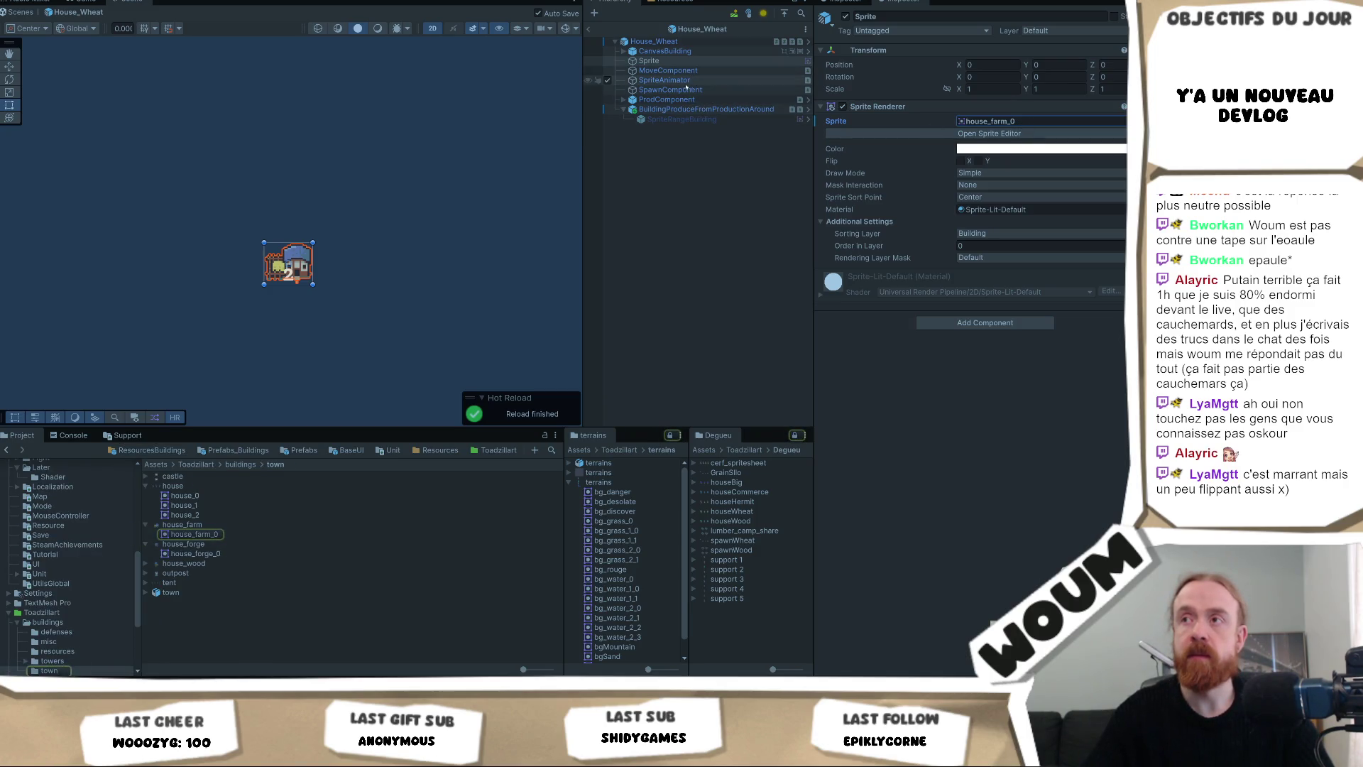
Review House_Wheat's children (SpawnComponent, SpriteAnimator, ProdComponent, CanvasBuilding), then return to its root settings.
{"action": "left_click", "coordinate": [683, 89]}
{"action": "left_click", "coordinate": [685, 81]}
{"action": "left_click", "coordinate": [686, 108]}
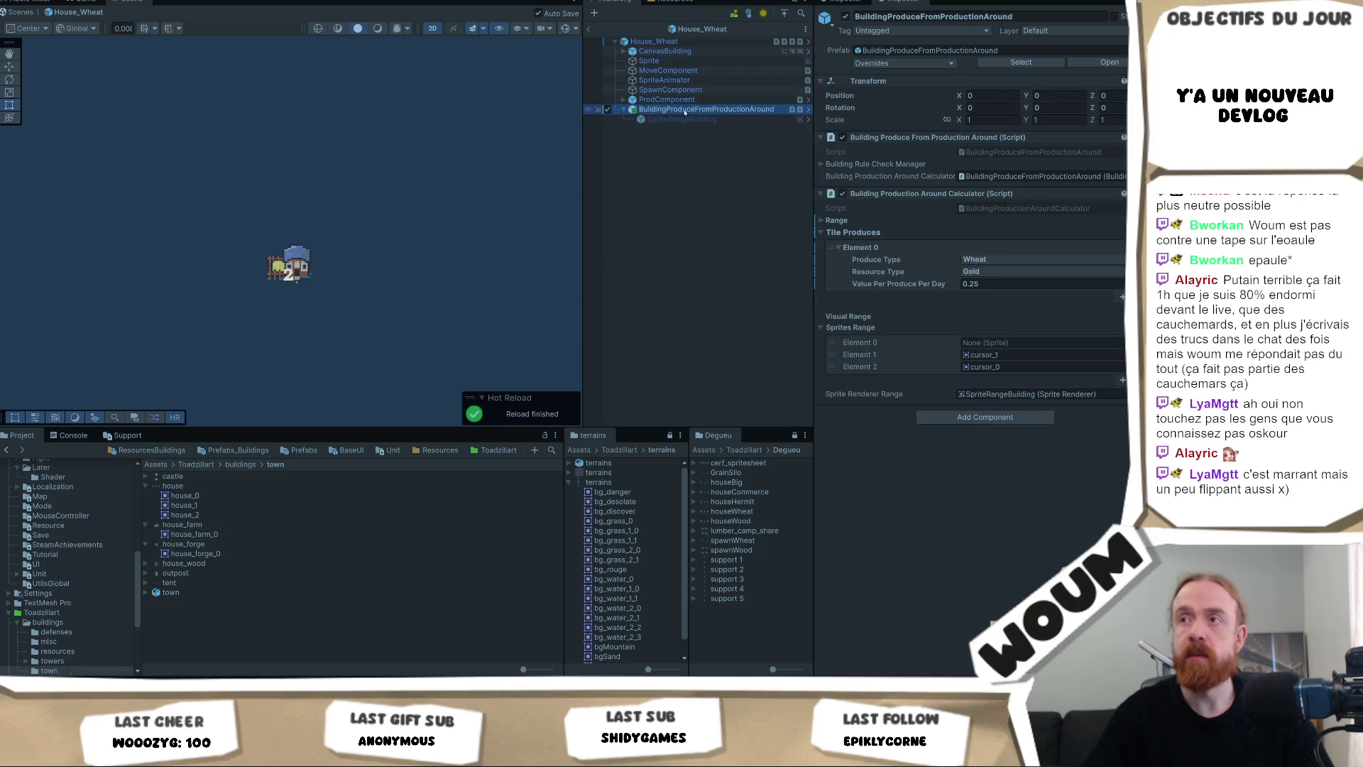
{"action": "left_click", "coordinate": [687, 99]}
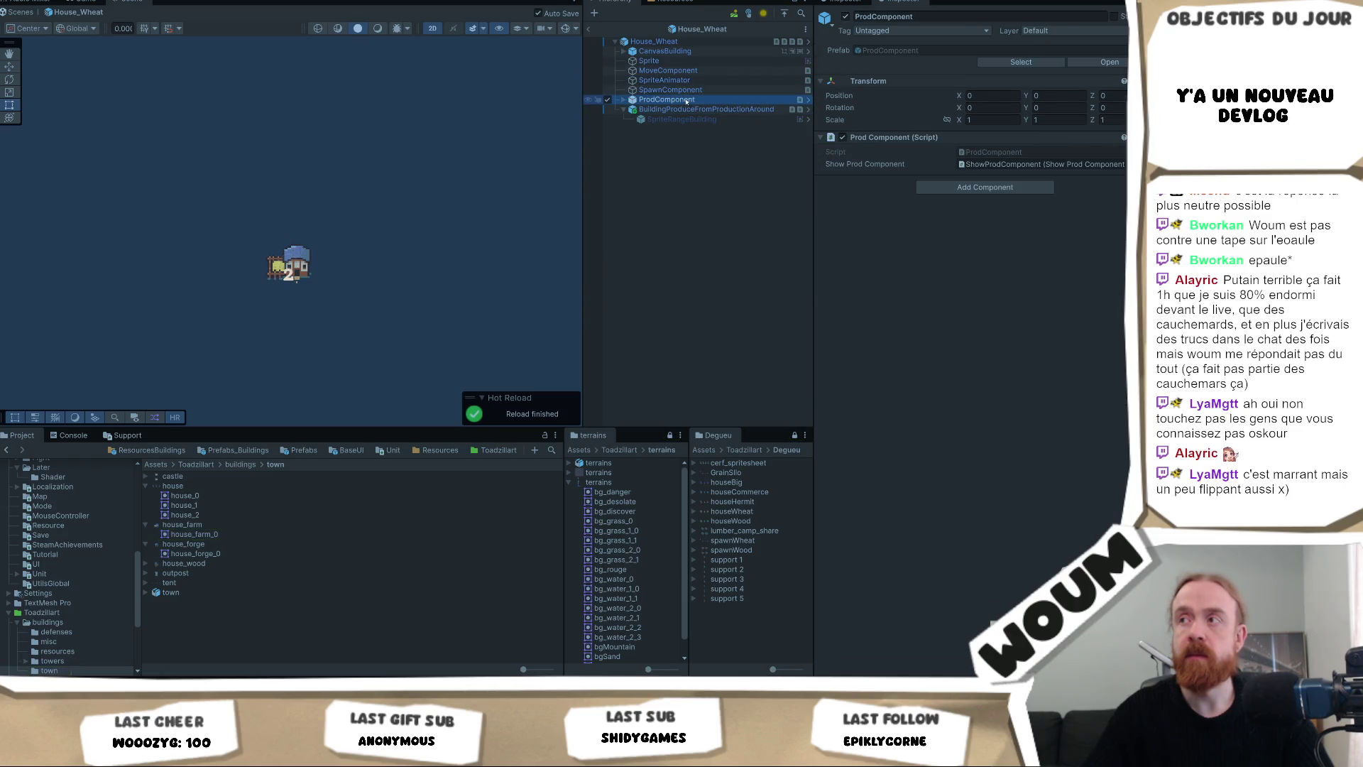
{"action": "left_click", "coordinate": [675, 51]}
{"action": "left_click", "coordinate": [667, 41]}
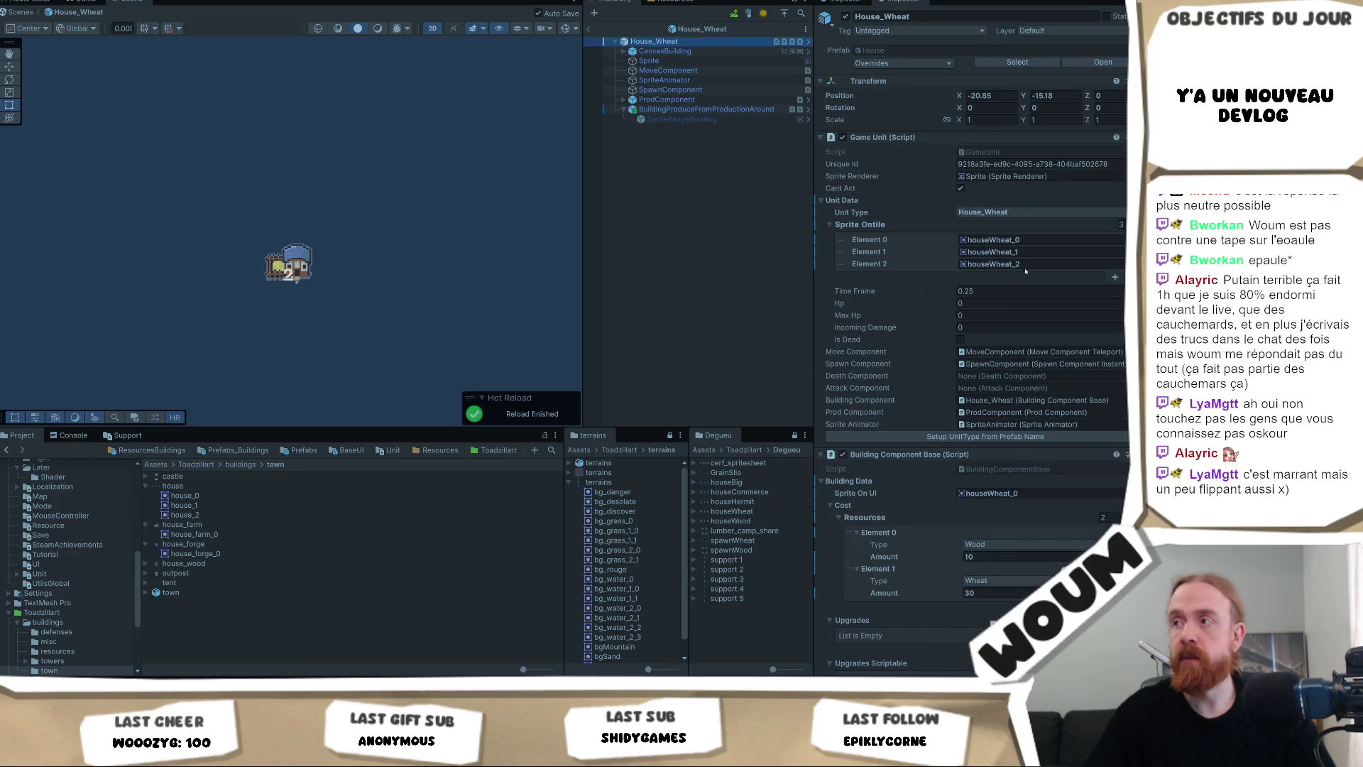
Paste house_farm_0 into tile Element 0, shrink the list to 1, and use it as UI sprite.
{"action": "left_click", "coordinate": [1037, 243]}
{"action": "key", "text": "ctrl+v"}
{"action": "type", "text": "1"}
{"action": "key", "text": "Return"}
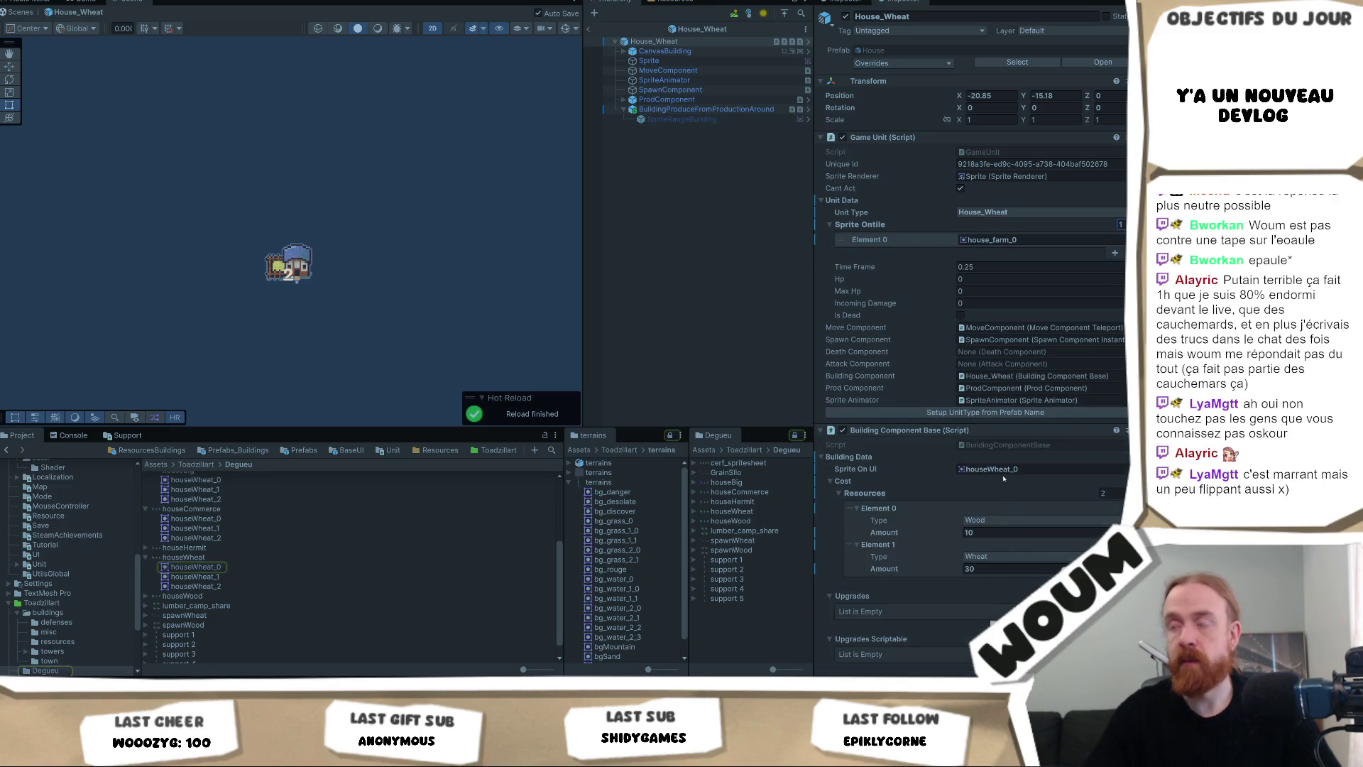
{"action": "left_click", "coordinate": [1035, 470]}
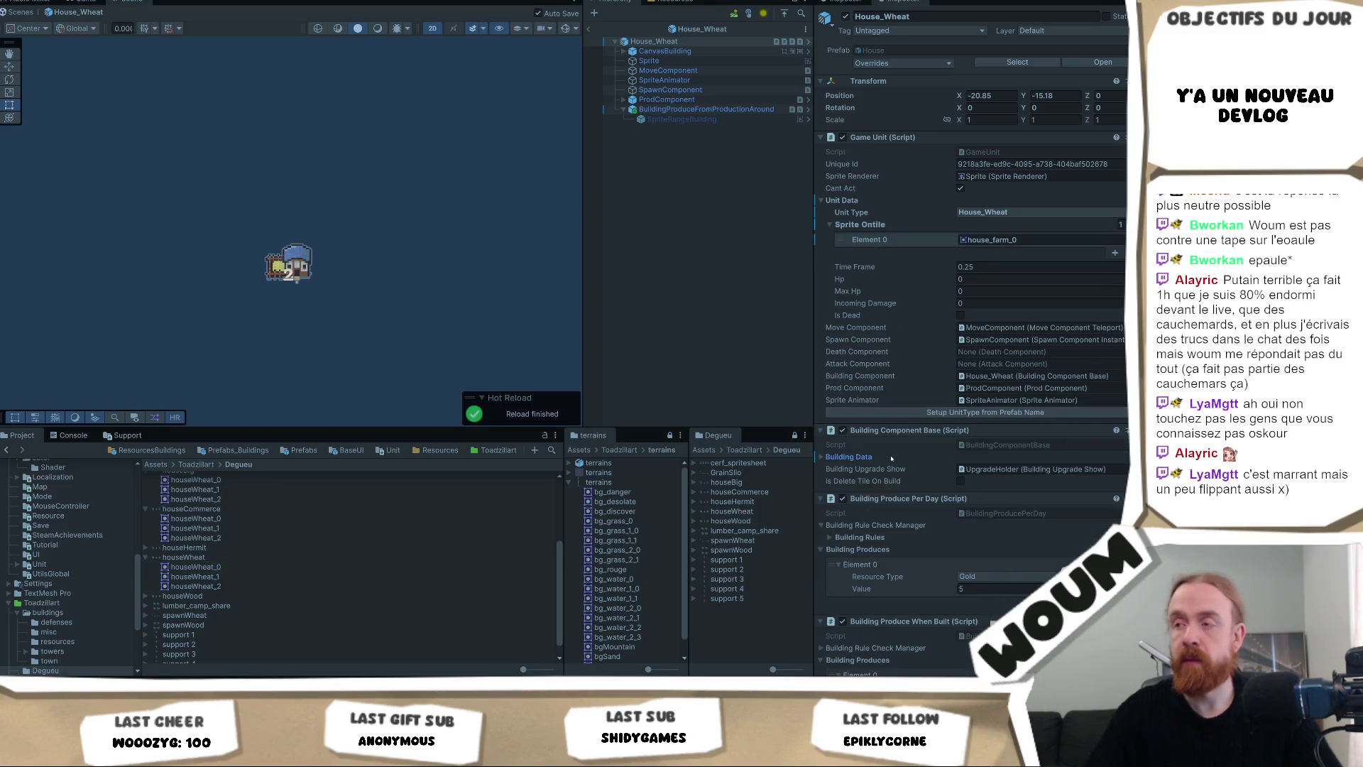
{"action": "key", "text": "ctrl+v"}
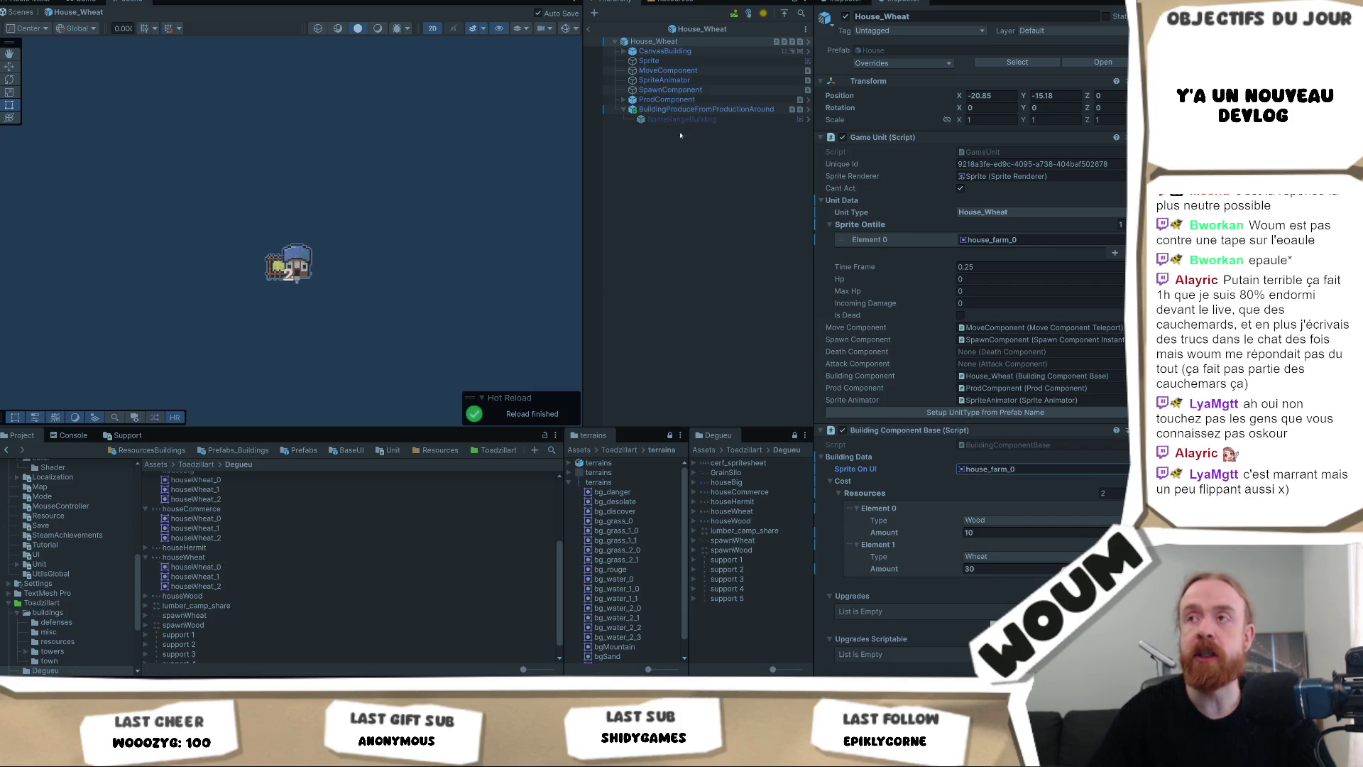
Open the House_Wood prefab from the ResourcesBuildings folder.
{"action": "left_click", "coordinate": [690, 197]}
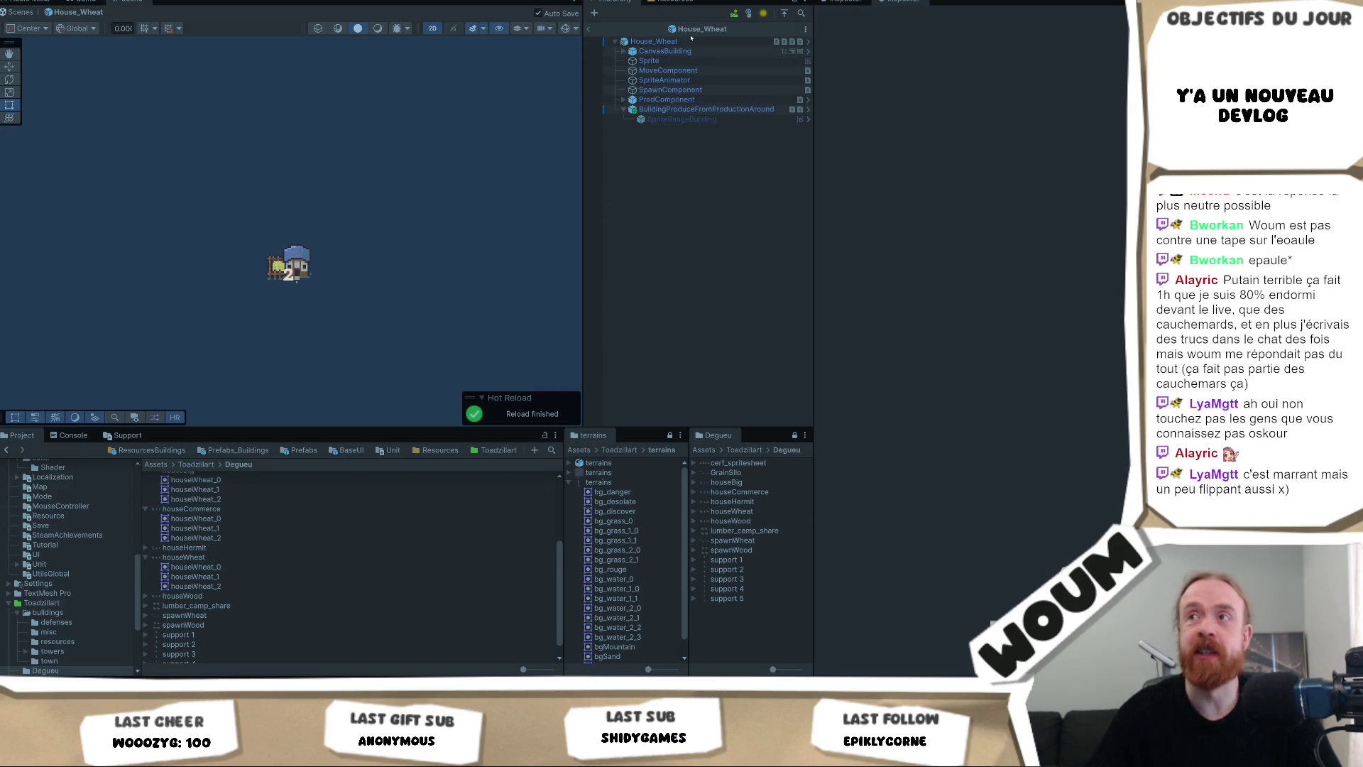
{"action": "left_click", "coordinate": [137, 451]}
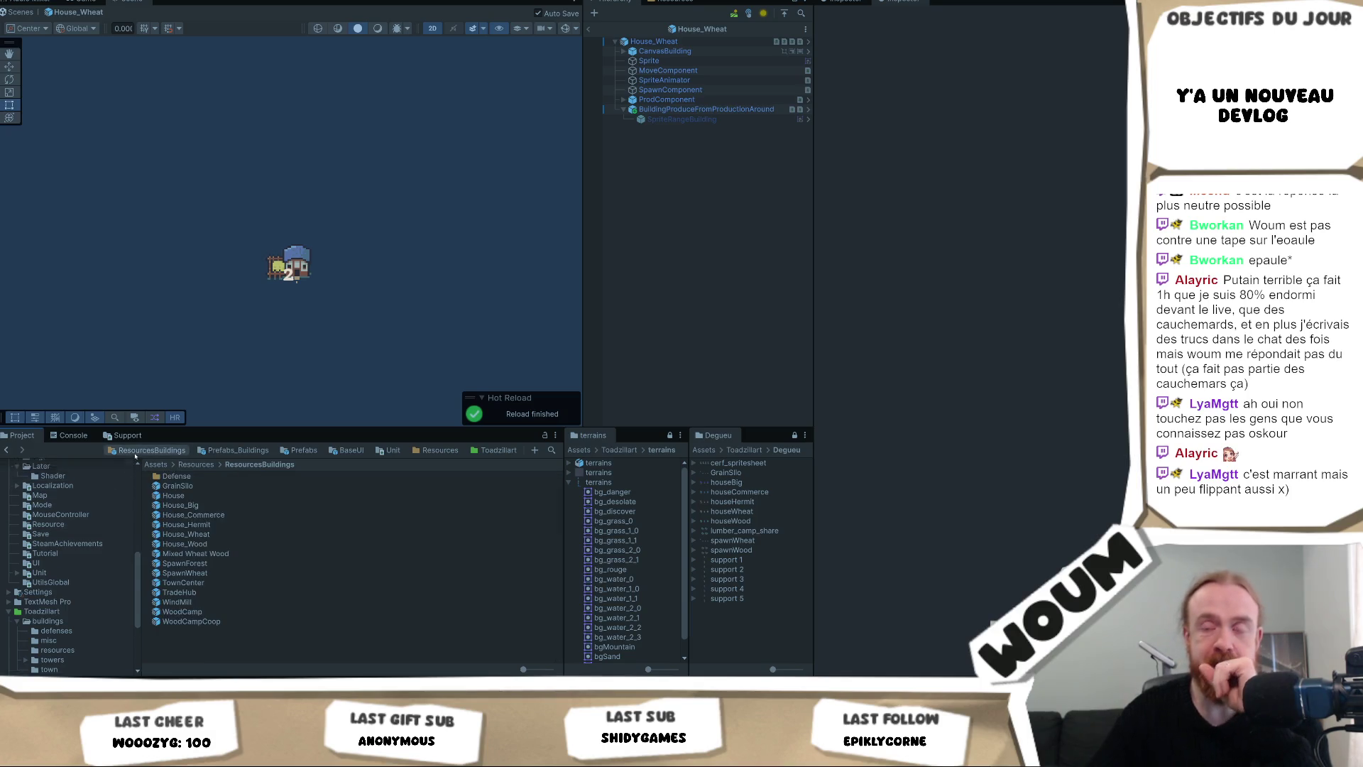
{"action": "double_click", "coordinate": [184, 544]}
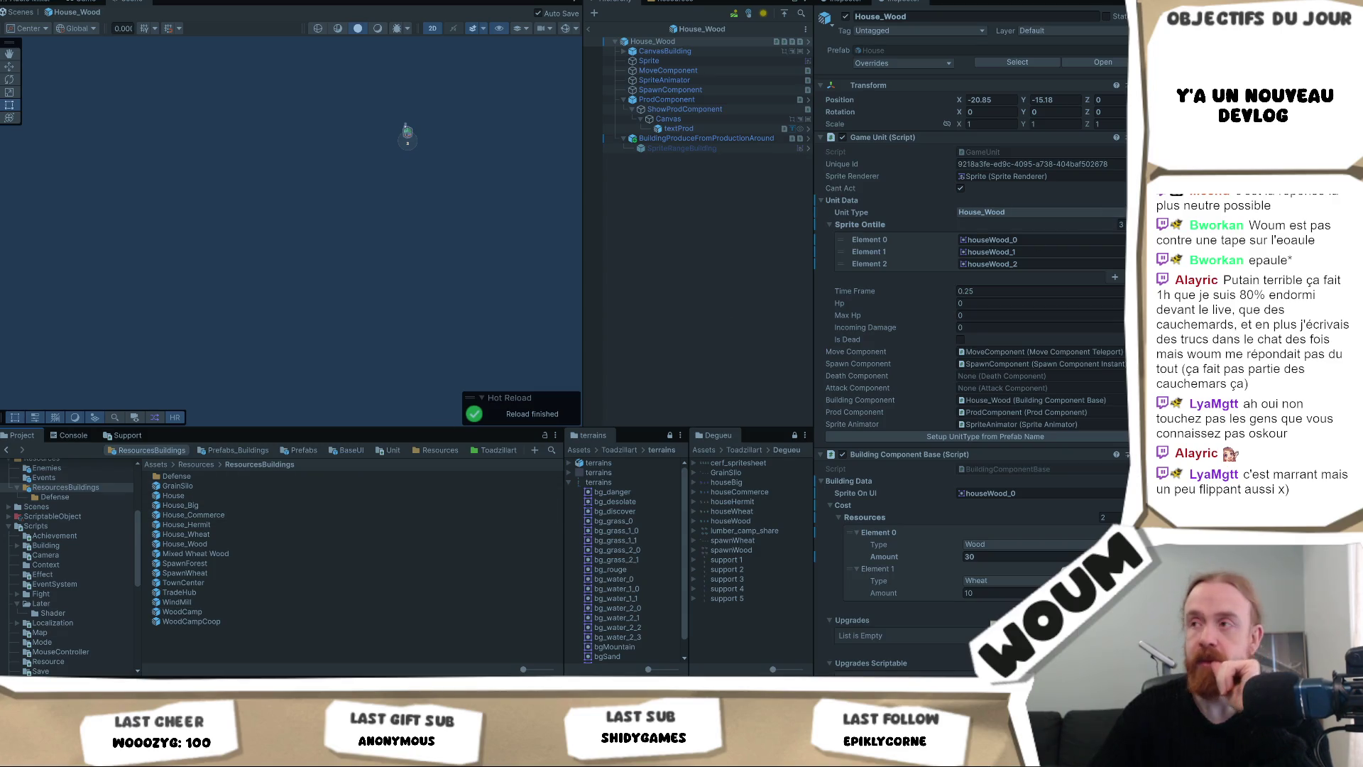
Search the sprite picker for house sprites and set tile Element 0 to house_wood_0.
{"action": "left_click", "coordinate": [1121, 240]}
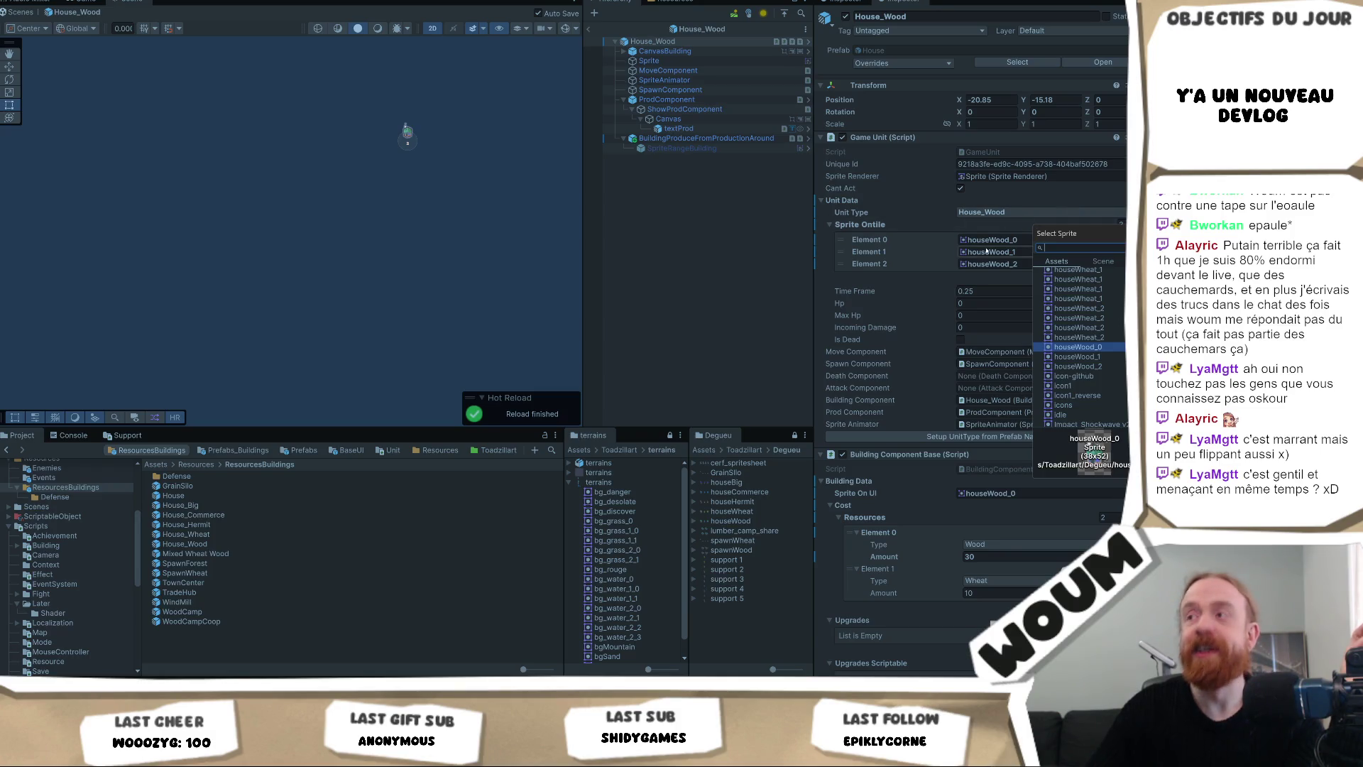
{"action": "left_click", "coordinate": [983, 240]}
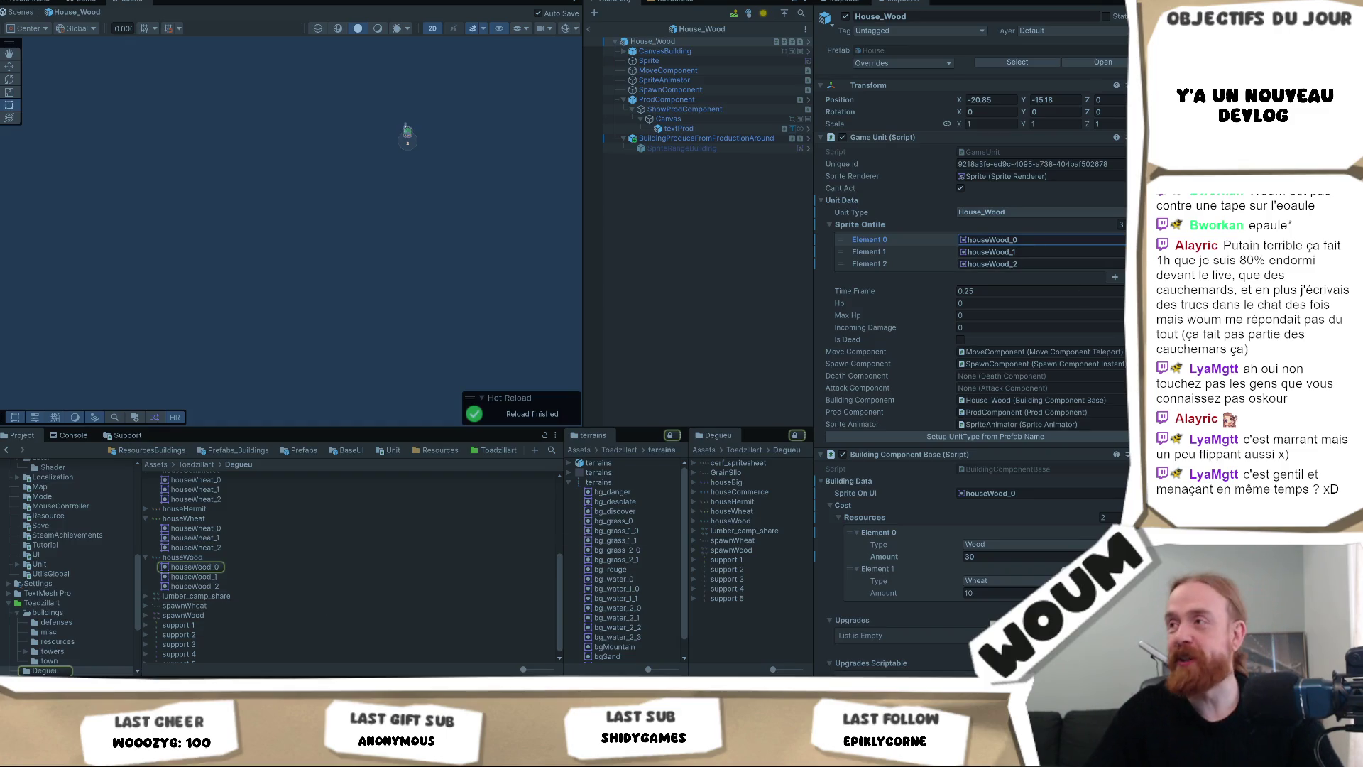
{"action": "left_click", "coordinate": [1121, 240]}
{"action": "type", "text": "house"}
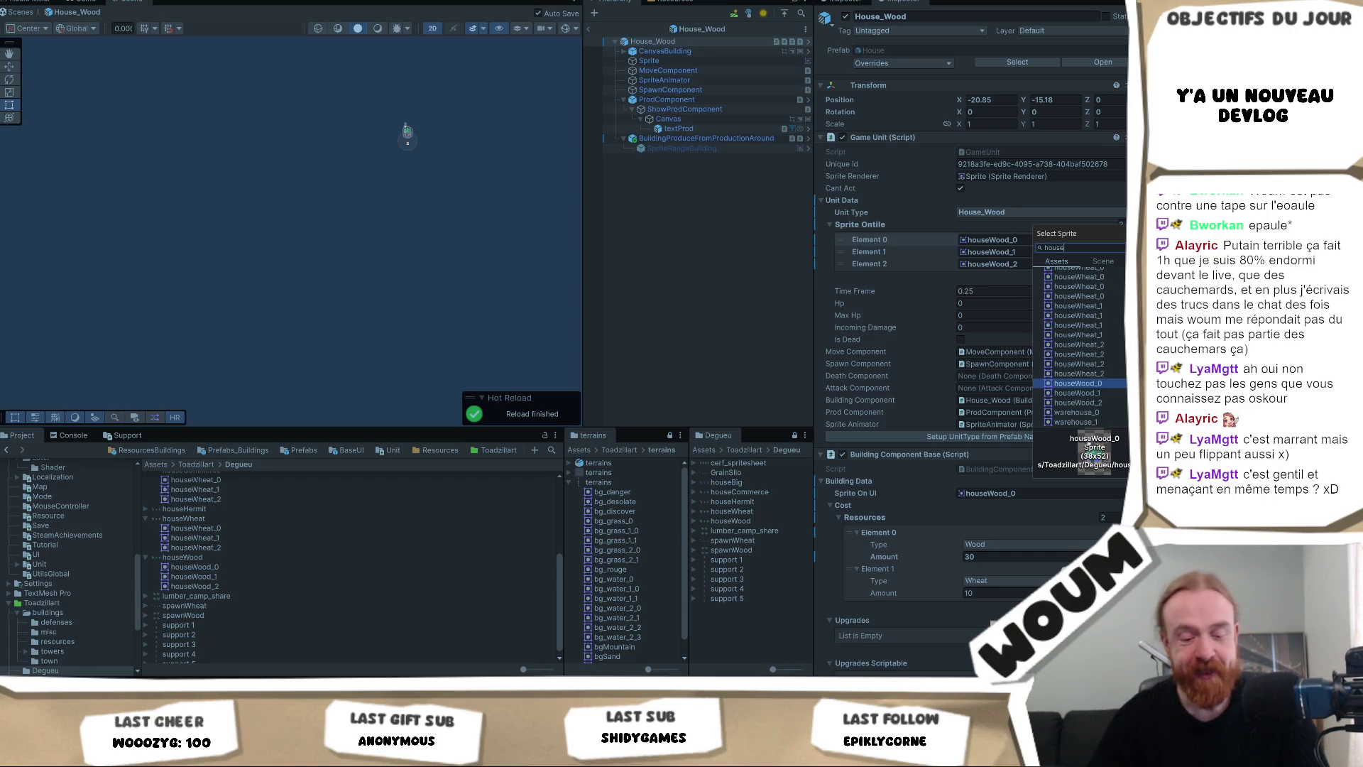
{"action": "type", "text": "_0"}
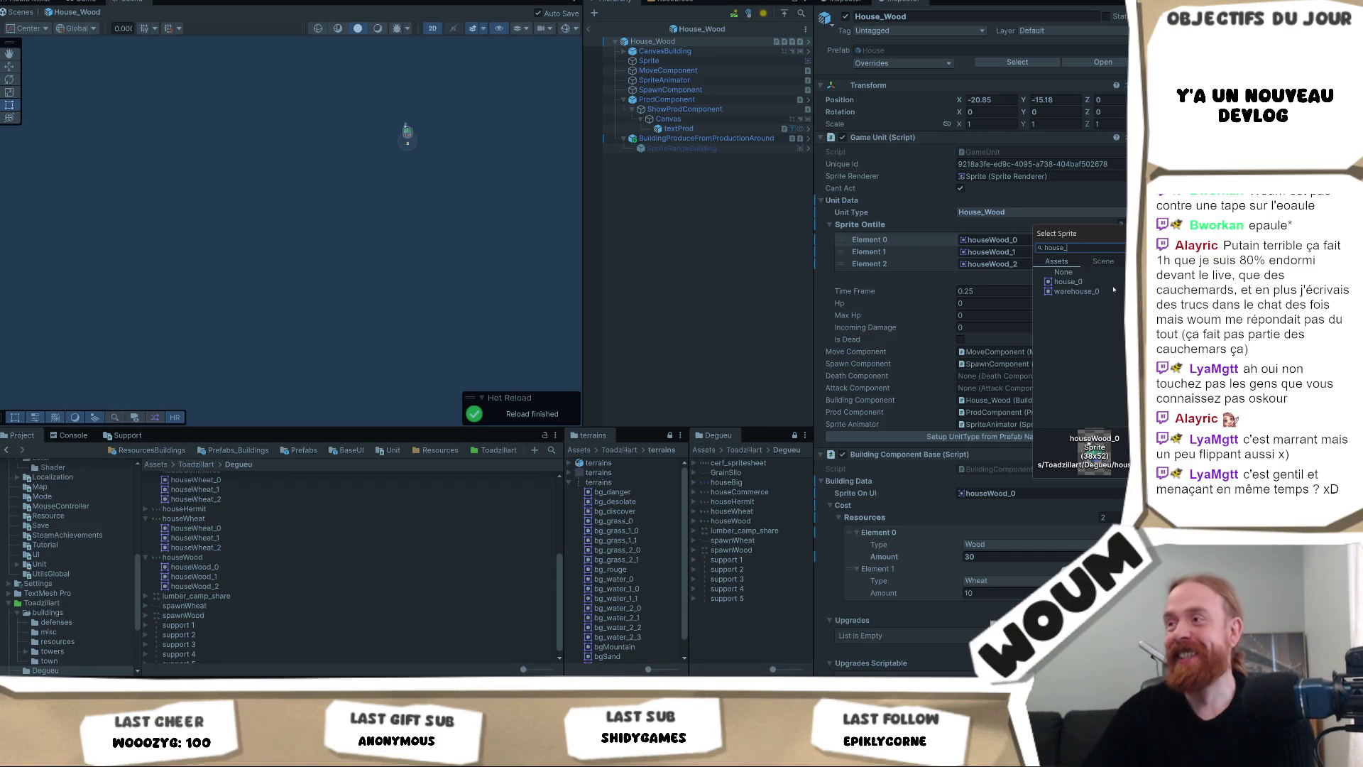
{"action": "key", "text": "BackSpace"}
{"action": "left_click", "coordinate": [1077, 330]}
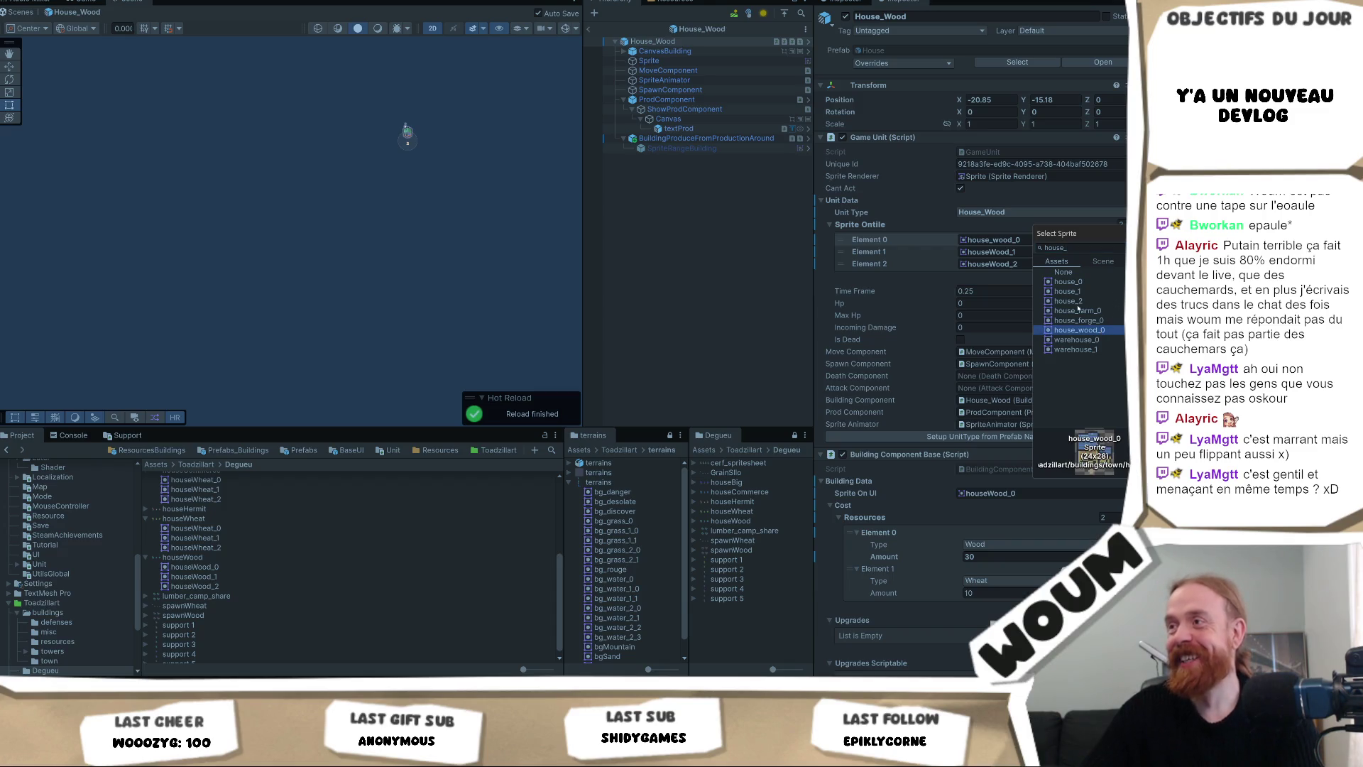
{"action": "left_click", "coordinate": [1017, 253]}
{"action": "left_click", "coordinate": [1009, 240]}
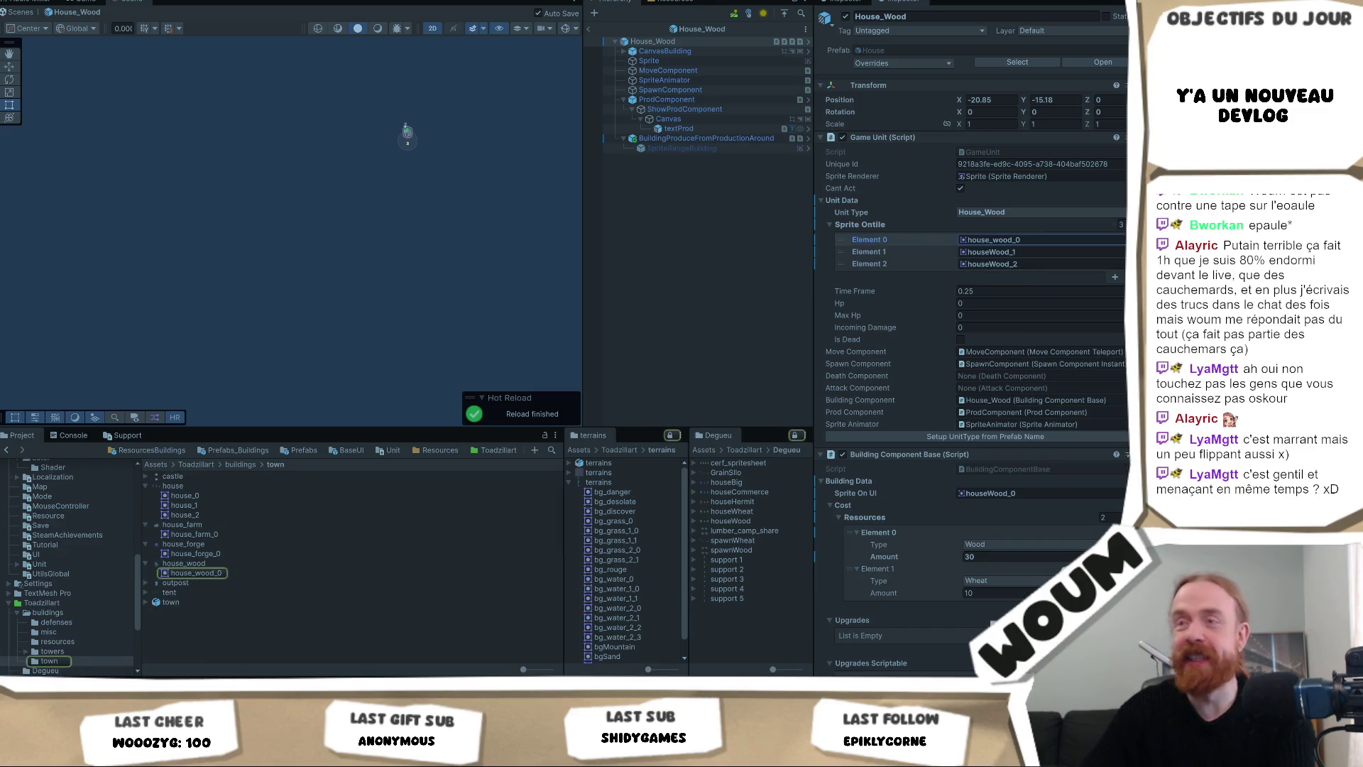
Cut the tile sprite list to 1, paste house_wood_0 into Sprite On UI, and check the child renderer.
{"action": "left_click", "coordinate": [1121, 224]}
{"action": "type", "text": "1"}
{"action": "key", "text": "Return"}
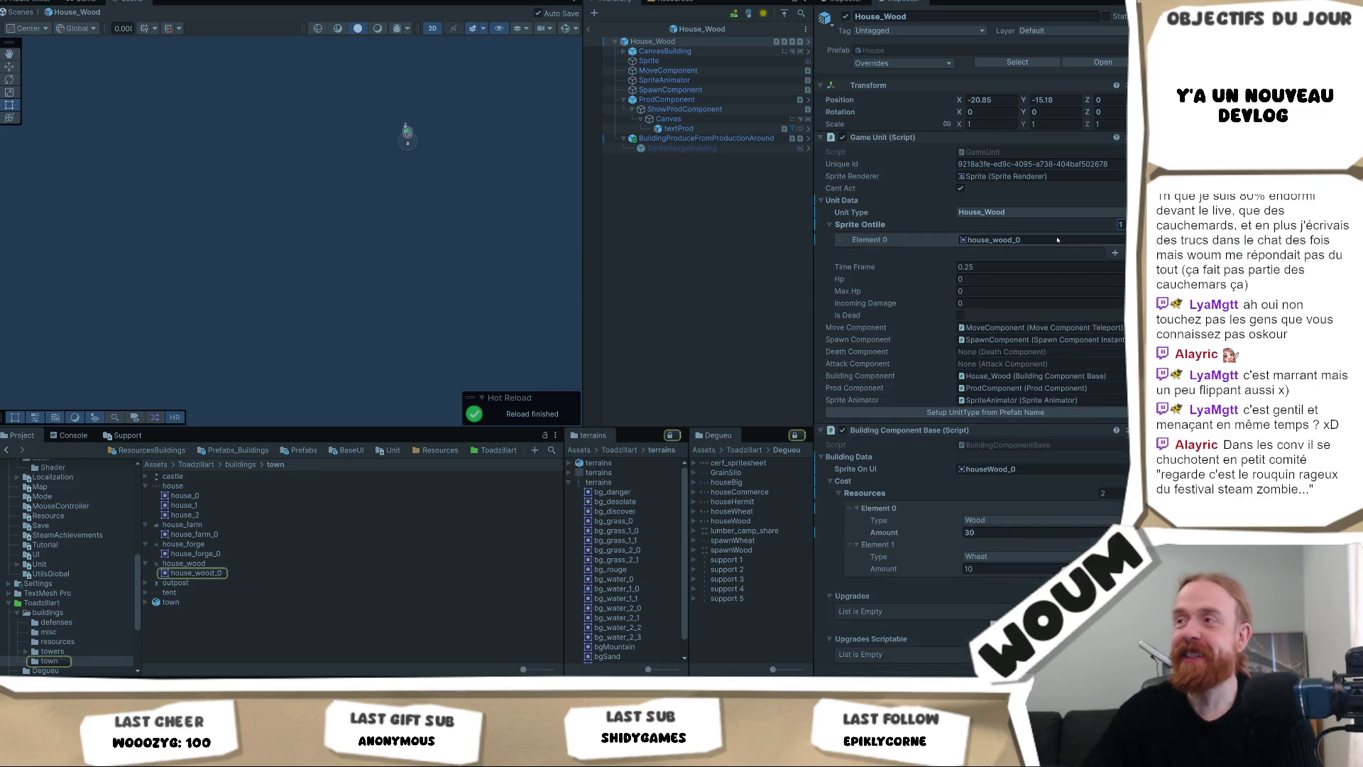
{"action": "right_click", "coordinate": [958, 244]}
{"action": "key", "text": "Escape"}
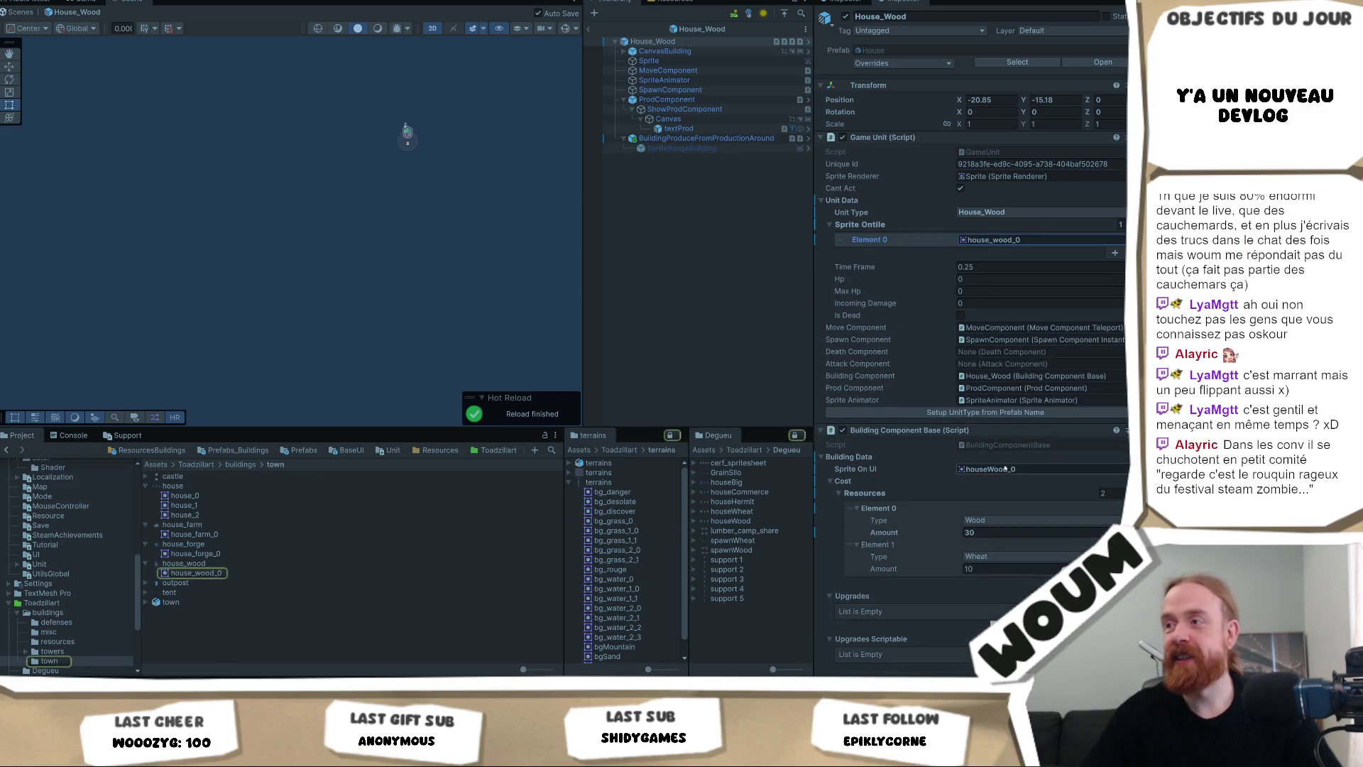
{"action": "left_click", "coordinate": [987, 468]}
{"action": "key", "text": "ctrl+v"}
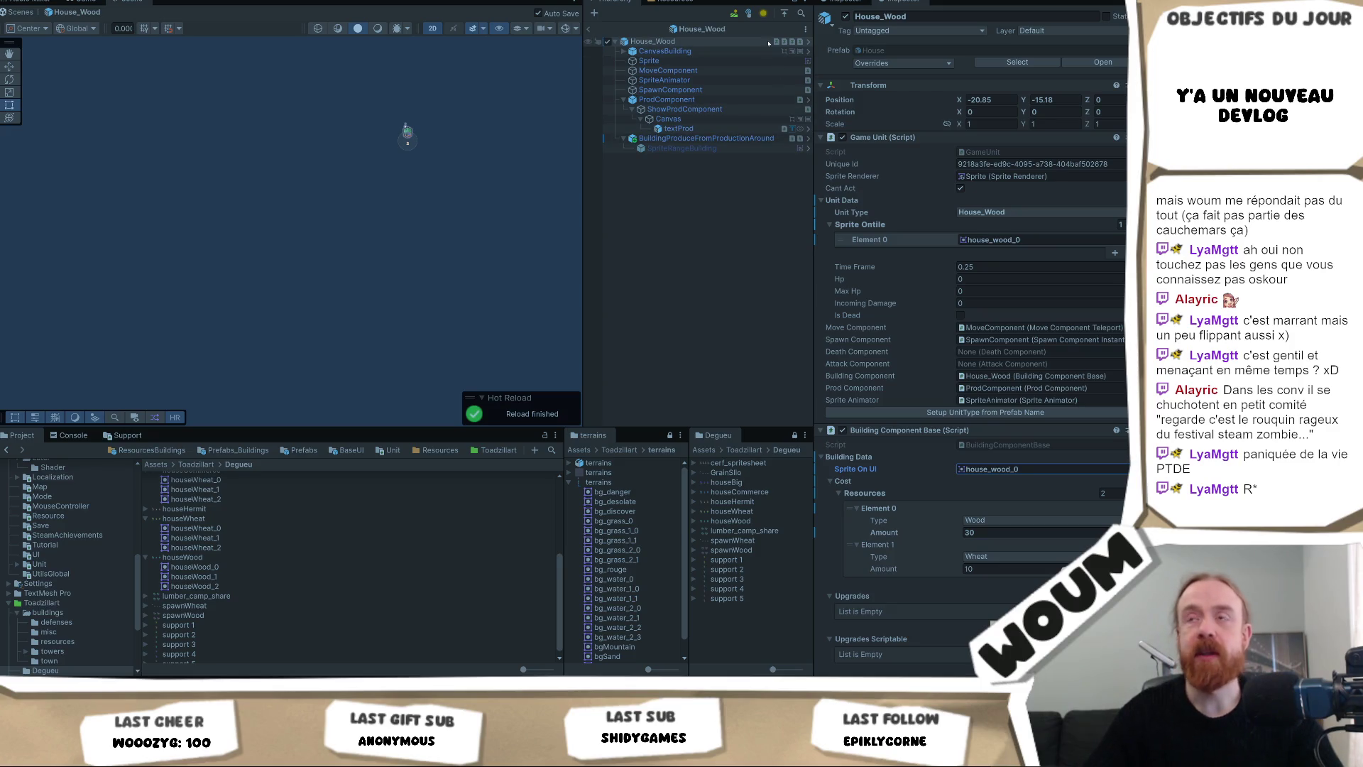
{"action": "left_click", "coordinate": [732, 61]}
{"action": "left_click", "coordinate": [1008, 122]}
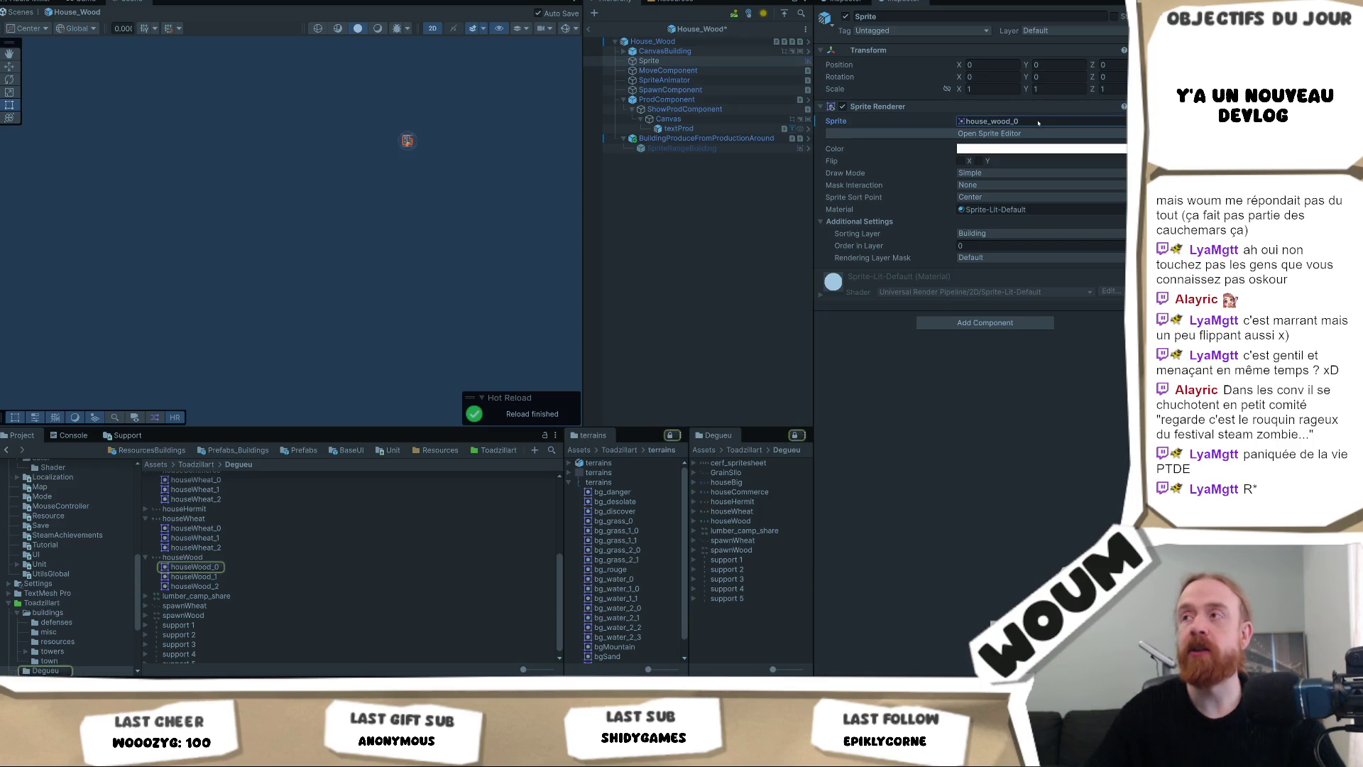
Zoom the Scene view onto the houseWood sprite, then select the Mixed Wheat Wood prefab.
{"action": "left_click", "coordinate": [213, 558]}
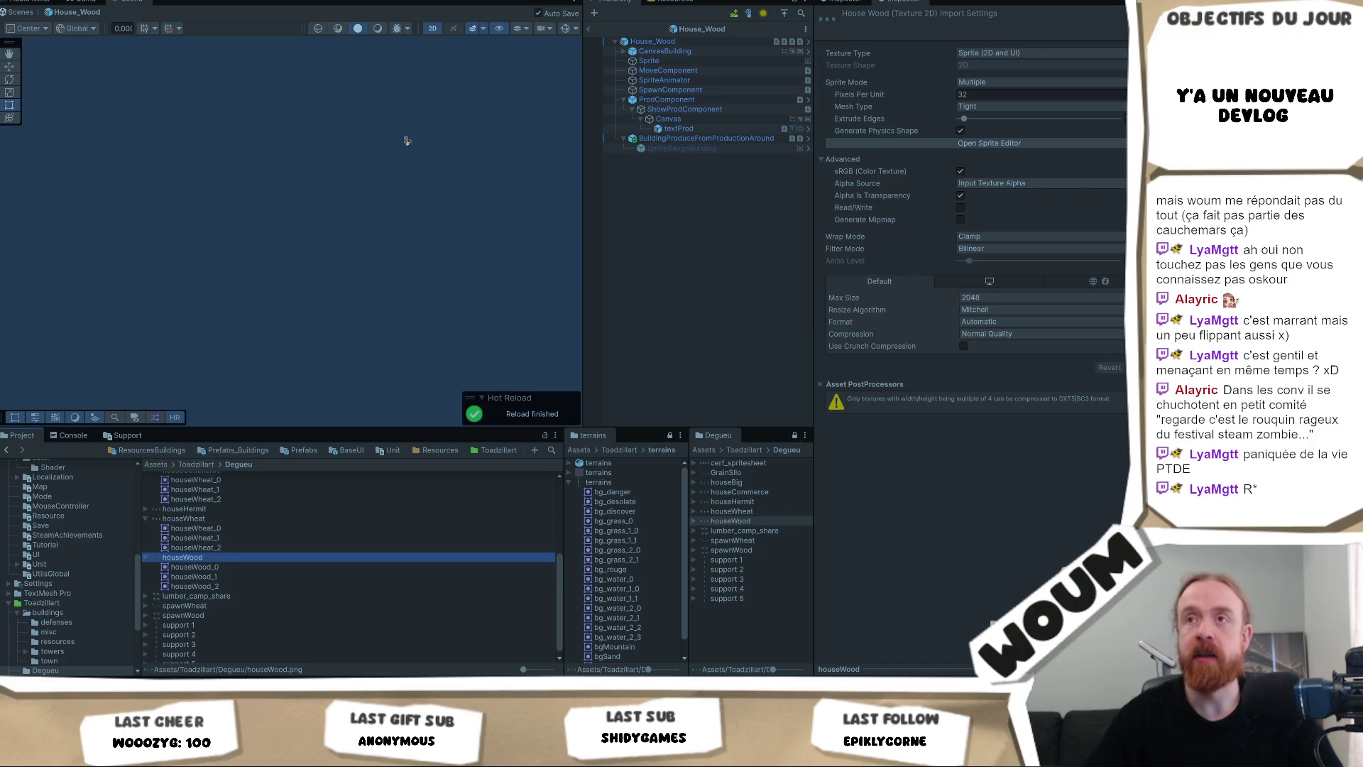
{"action": "scroll", "coordinate": [419, 140], "scroll_direction": "up", "scroll_amount": 5}
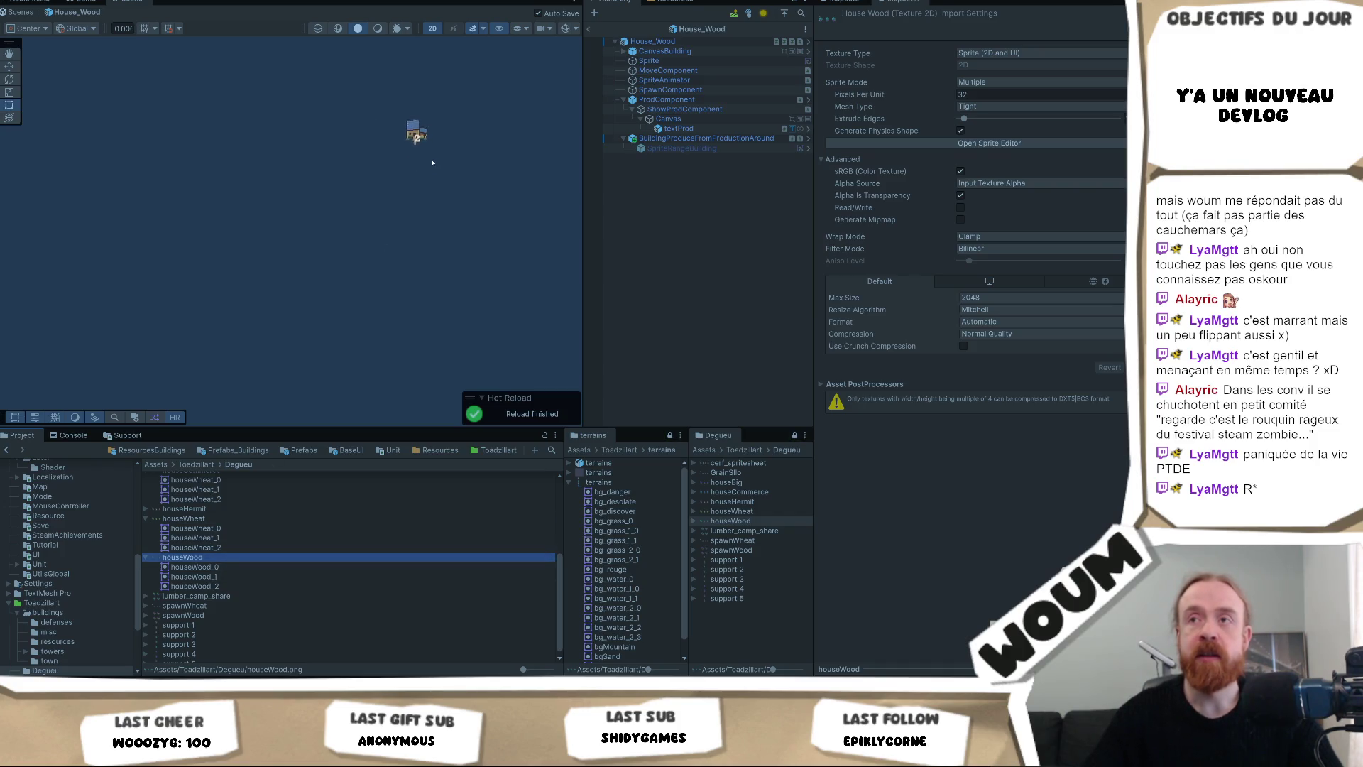
{"action": "left_click_drag", "start_coordinate": [469, 136], "coordinate": [404, 238]}
{"action": "scroll", "coordinate": [398, 212], "scroll_direction": "up", "scroll_amount": 4}
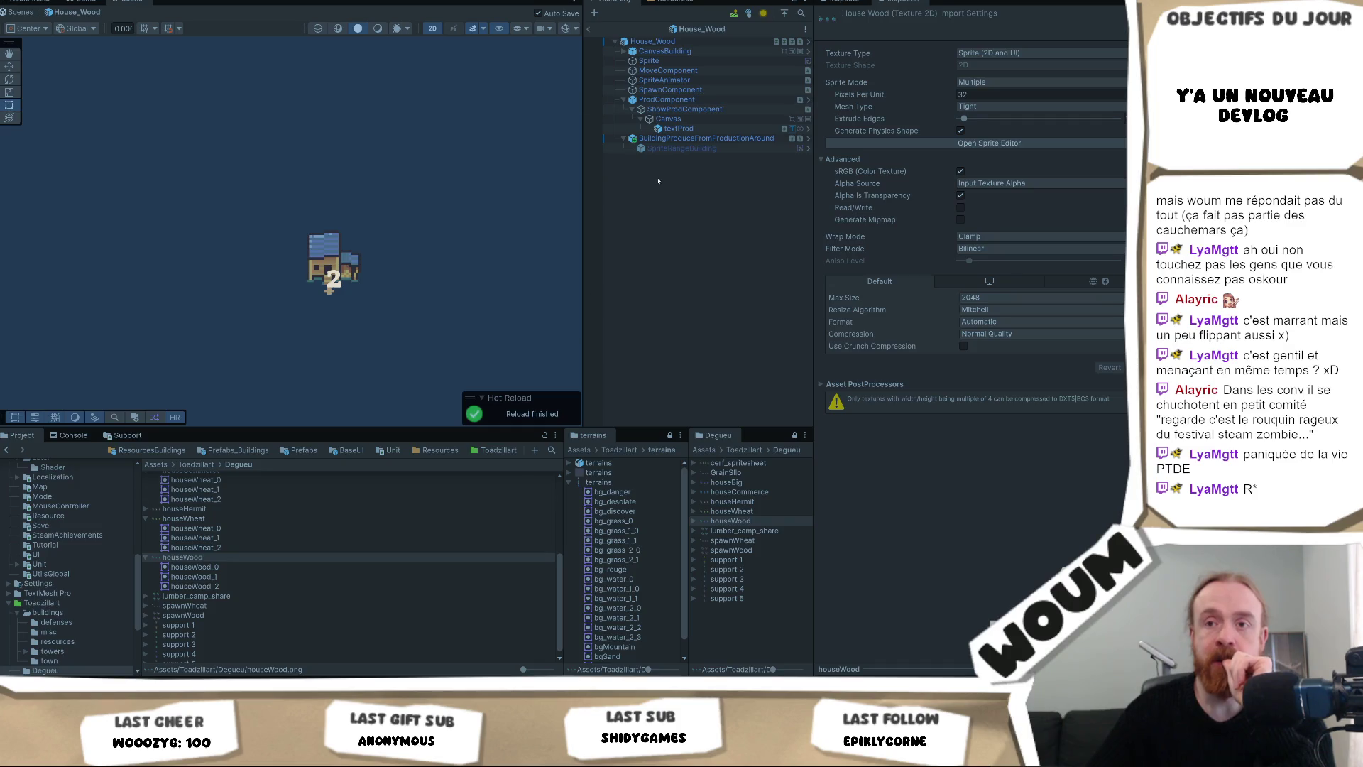
{"action": "left_click", "coordinate": [131, 452]}
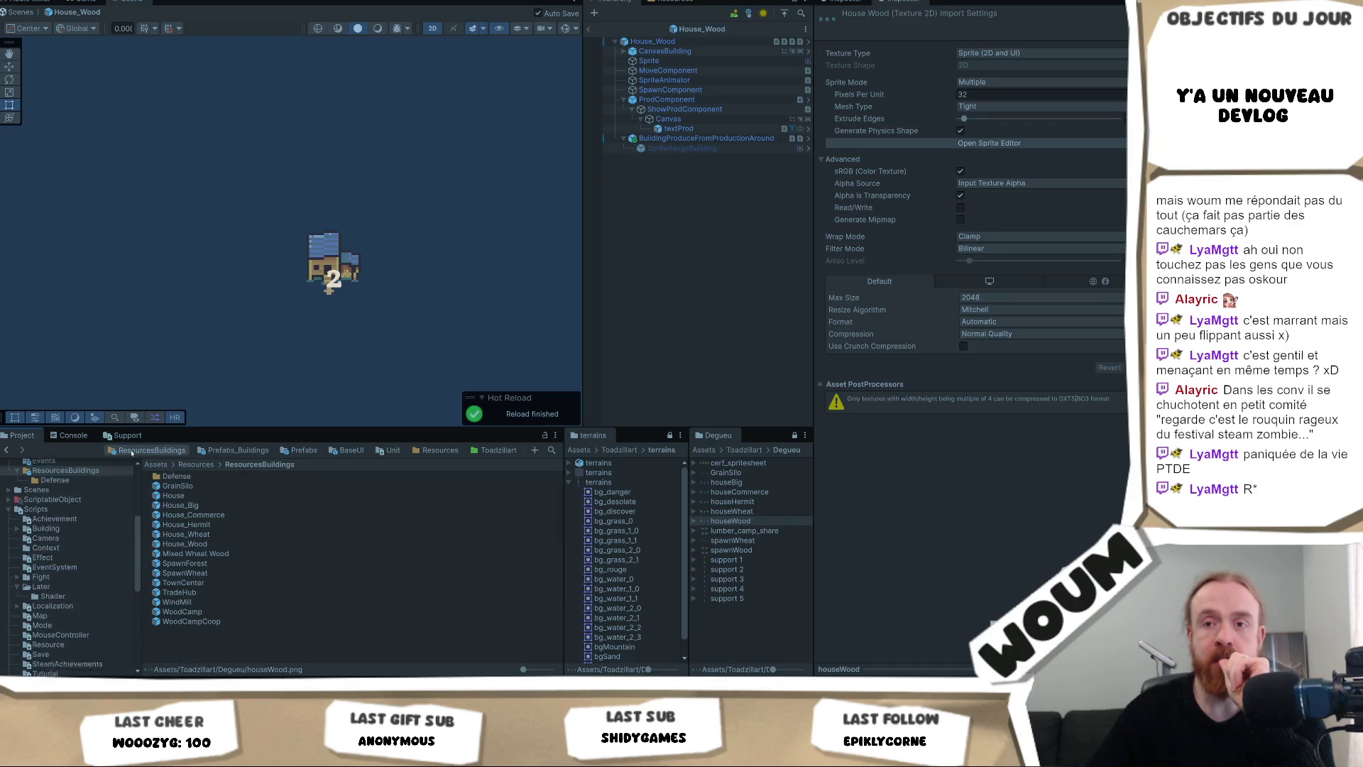
{"action": "left_click", "coordinate": [206, 554]}
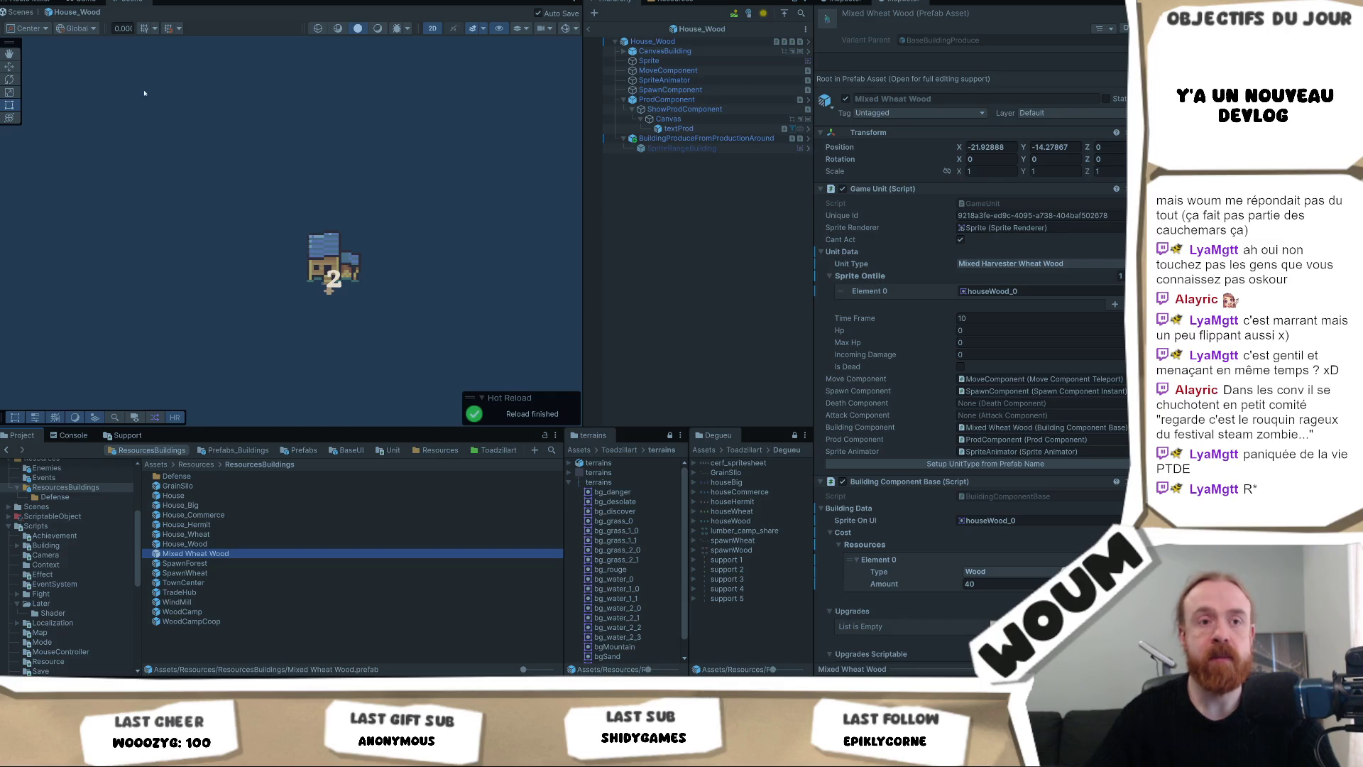
Open the Baliste prefab from the Defense folder.
{"action": "double_click", "coordinate": [177, 475]}
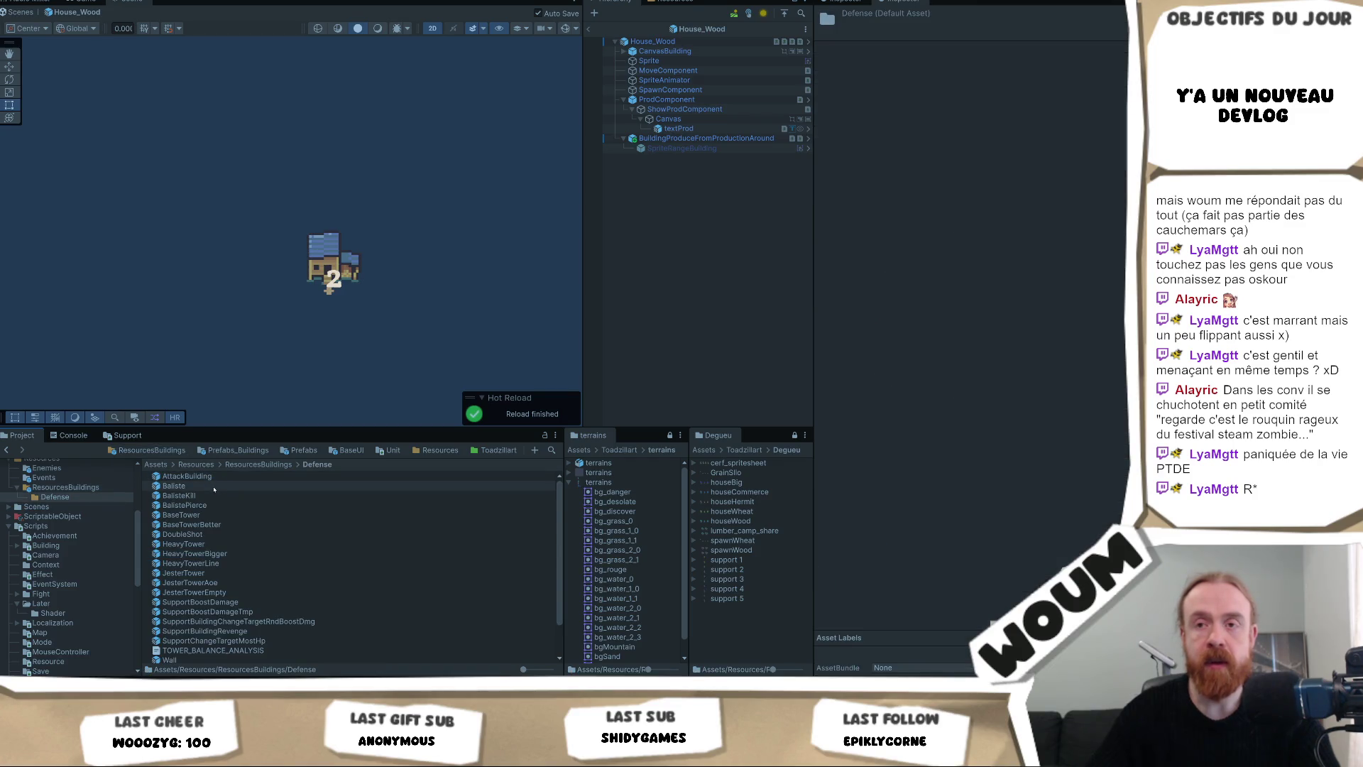
{"action": "left_click", "coordinate": [174, 486]}
{"action": "double_click", "coordinate": [211, 496]}
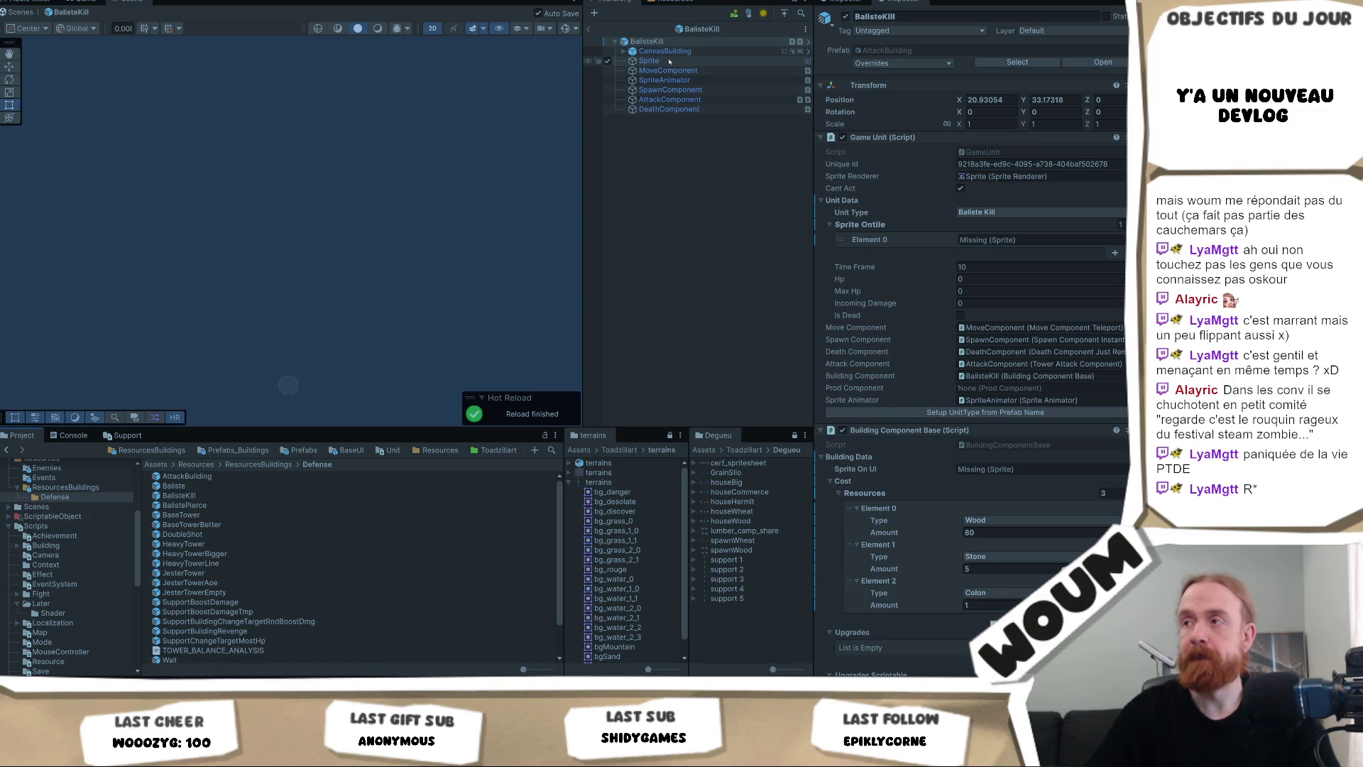
{"action": "left_click", "coordinate": [205, 487]}
{"action": "double_click", "coordinate": [207, 489]}
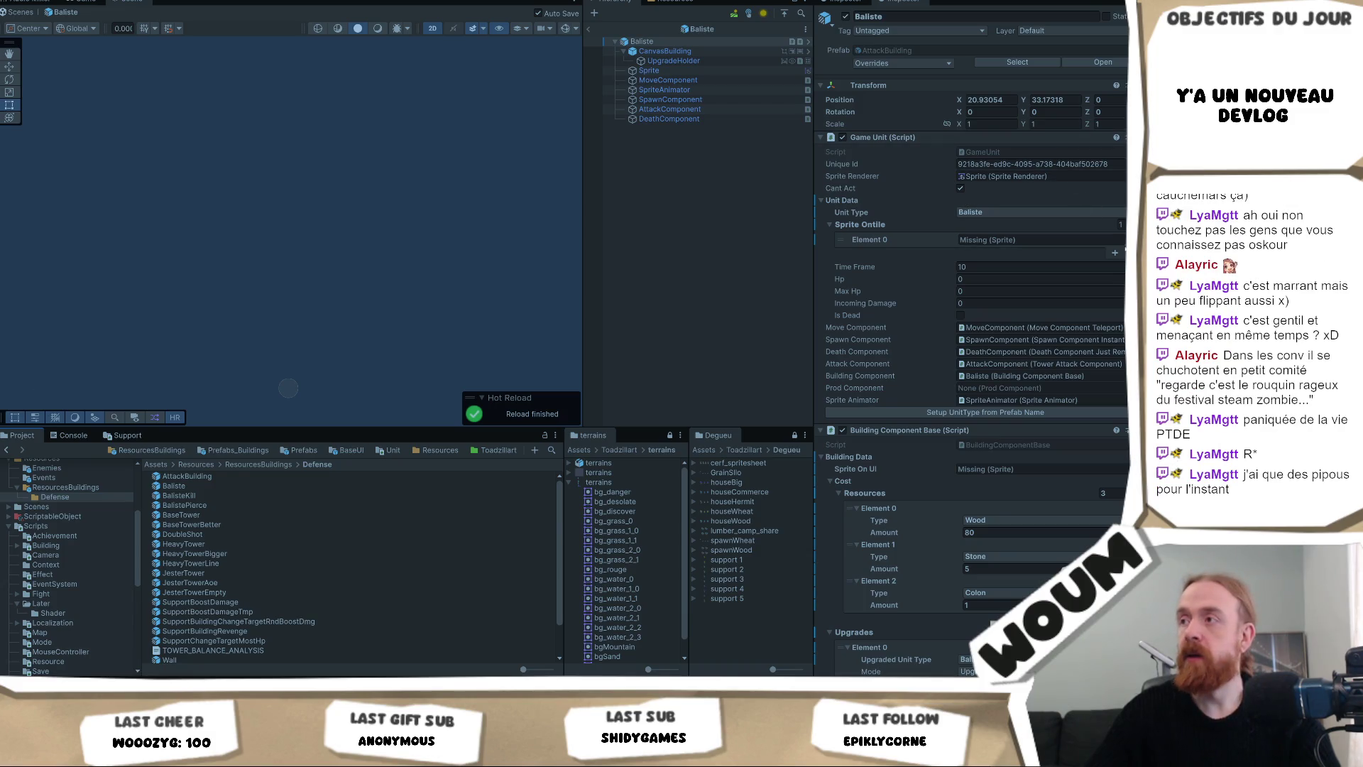
Search 'lis' and set the tile sprite Element 0 to baliste, pinging it among the tower textures.
{"action": "left_click", "coordinate": [1121, 240]}
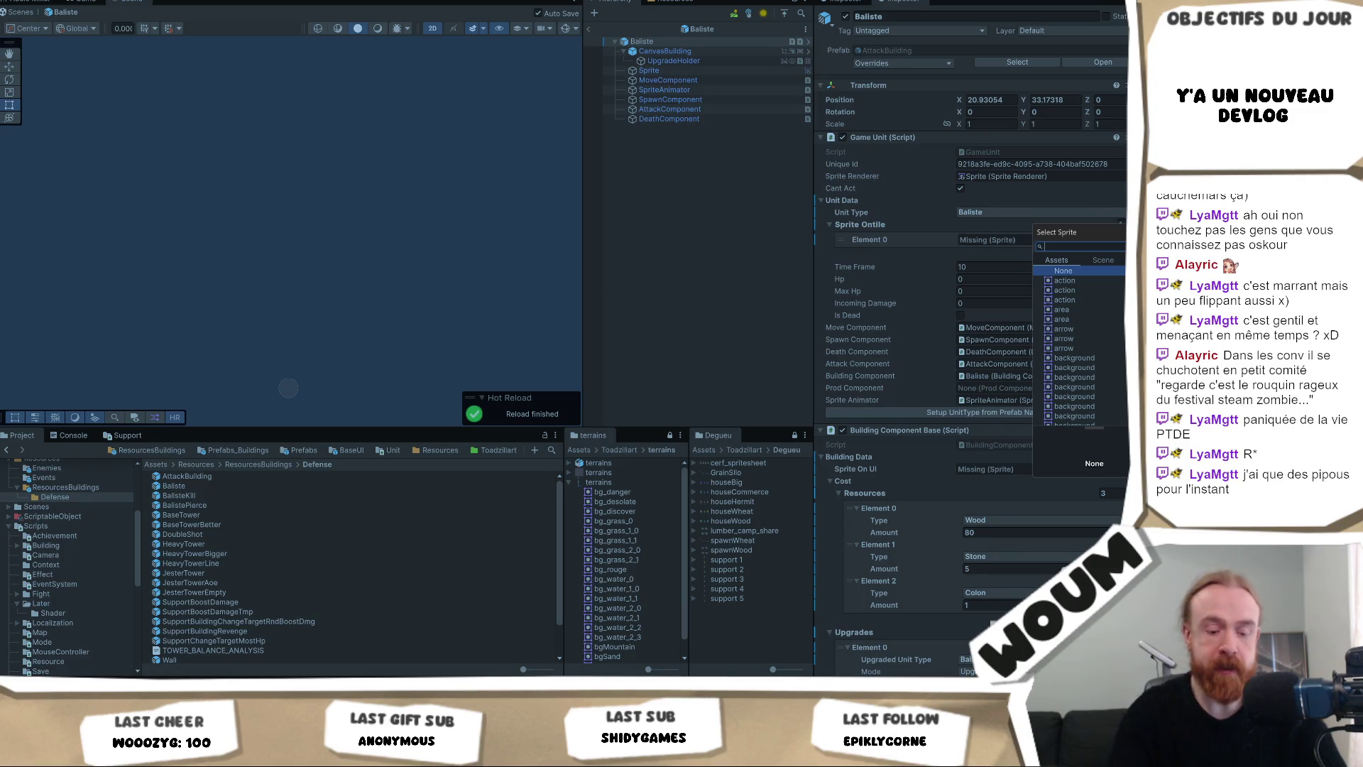
{"action": "type", "text": "balis"}
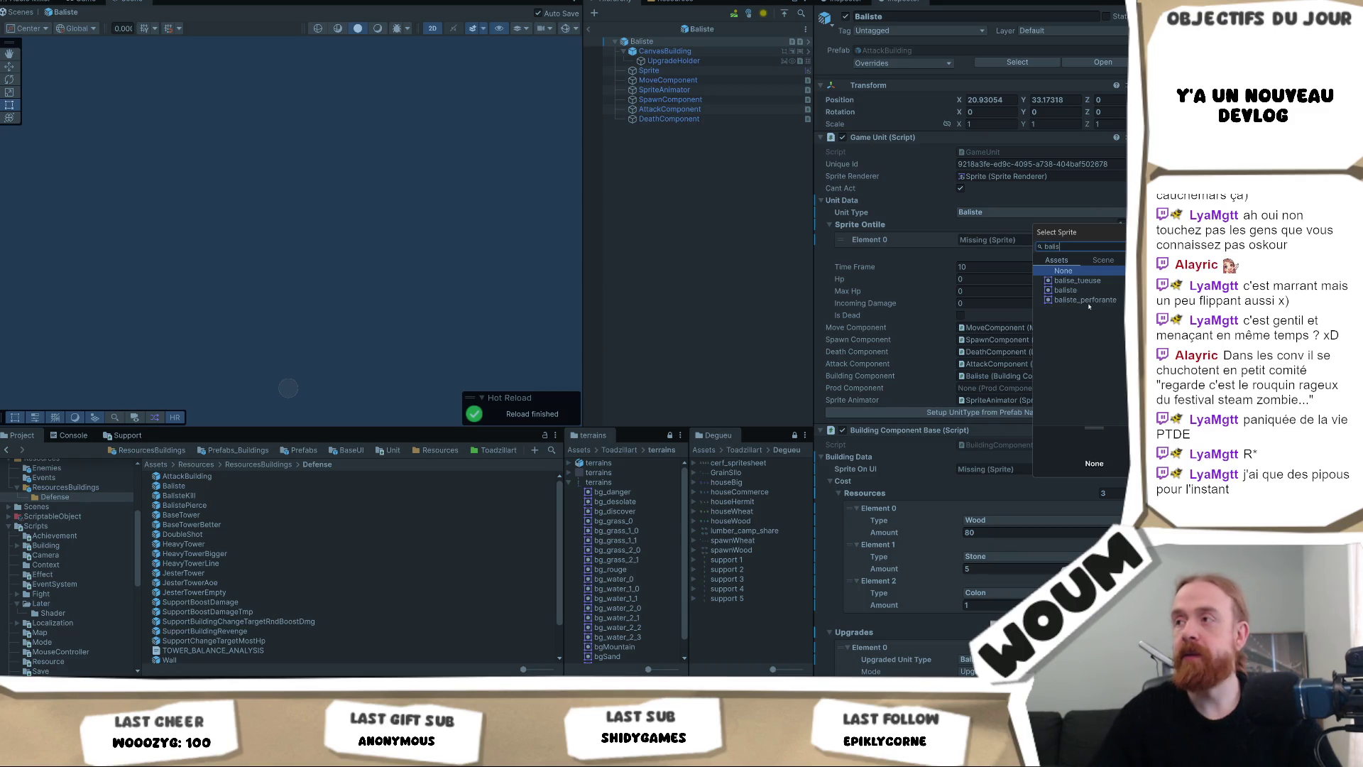
{"action": "left_click", "coordinate": [1085, 291]}
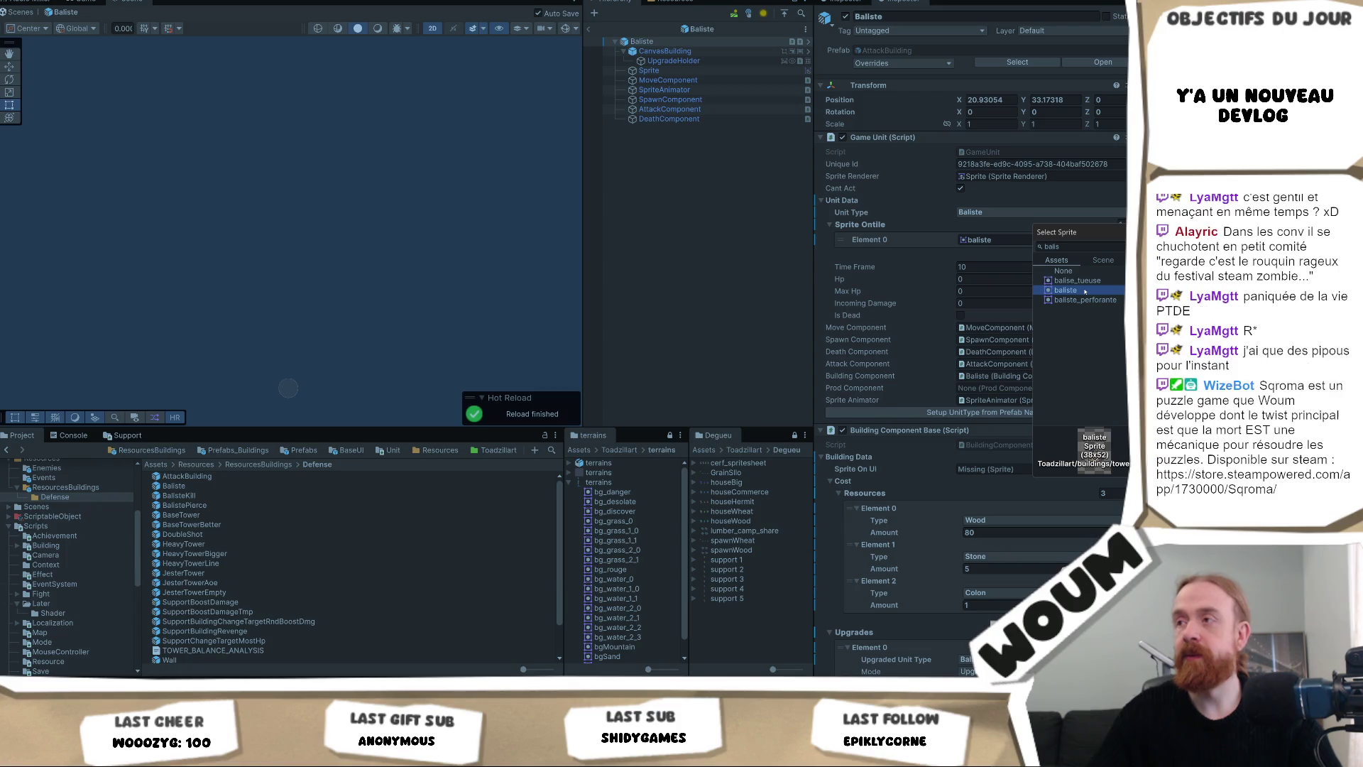
{"action": "left_click", "coordinate": [987, 240]}
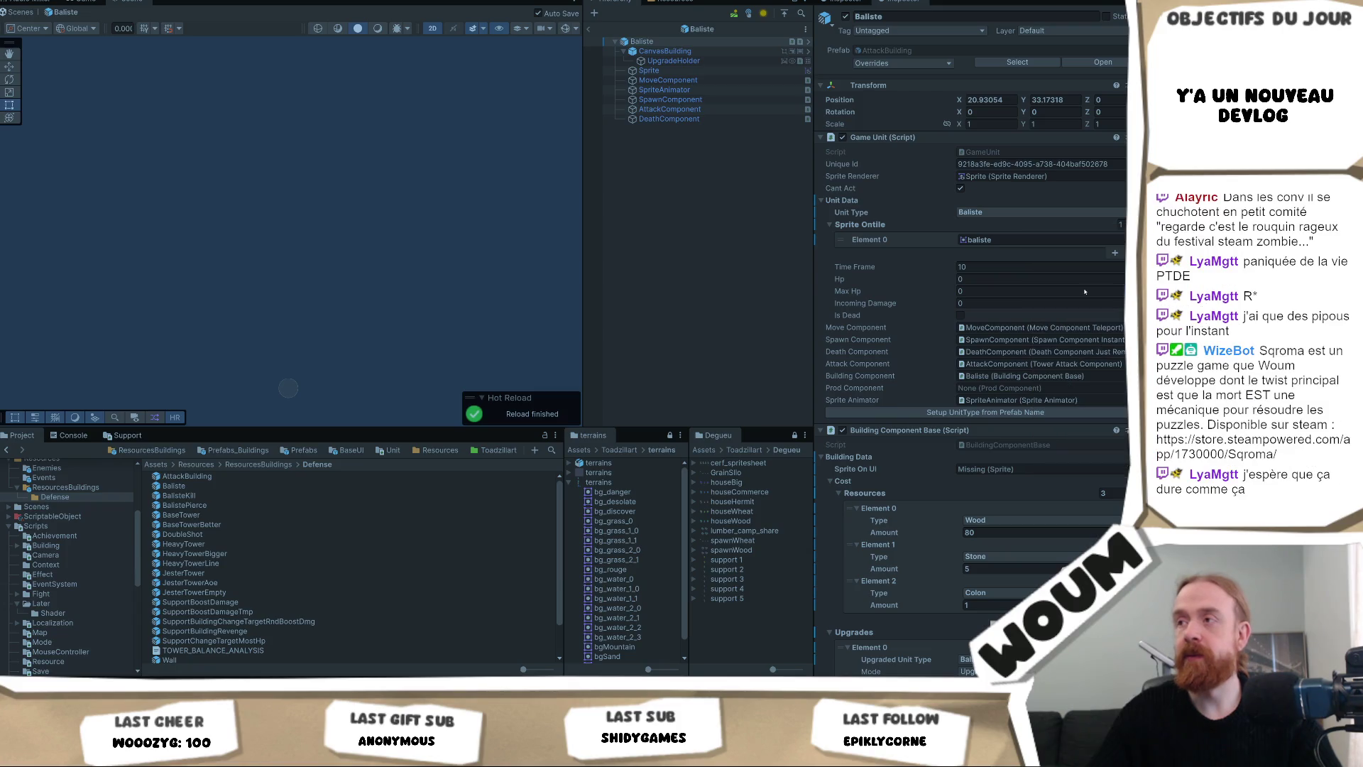
{"action": "left_click", "coordinate": [988, 240]}
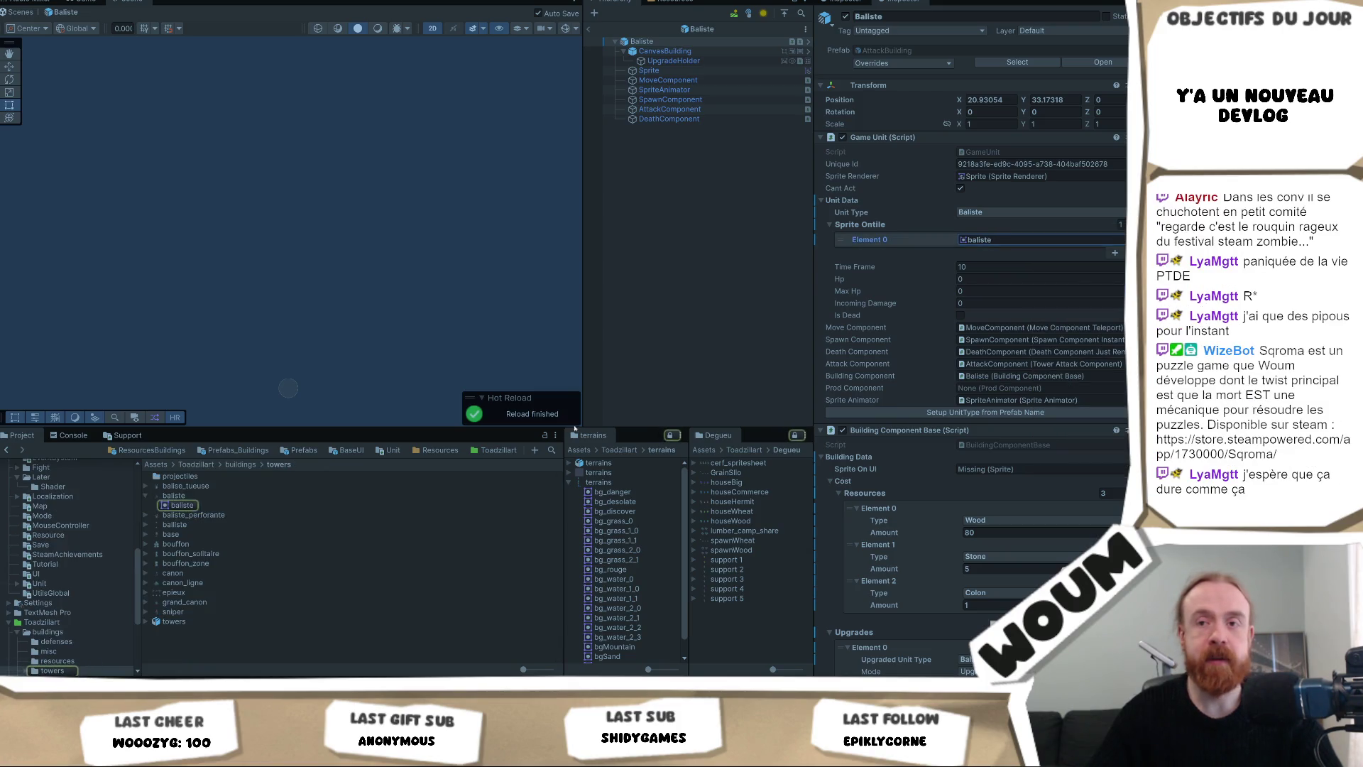
{"action": "left_click", "coordinate": [146, 496]}
Select the tower textures from balise_tueuse to sniper, leaving out epieux.
{"action": "left_click", "coordinate": [179, 487]}
{"action": "left_click", "coordinate": [173, 602], "text": "shift"}
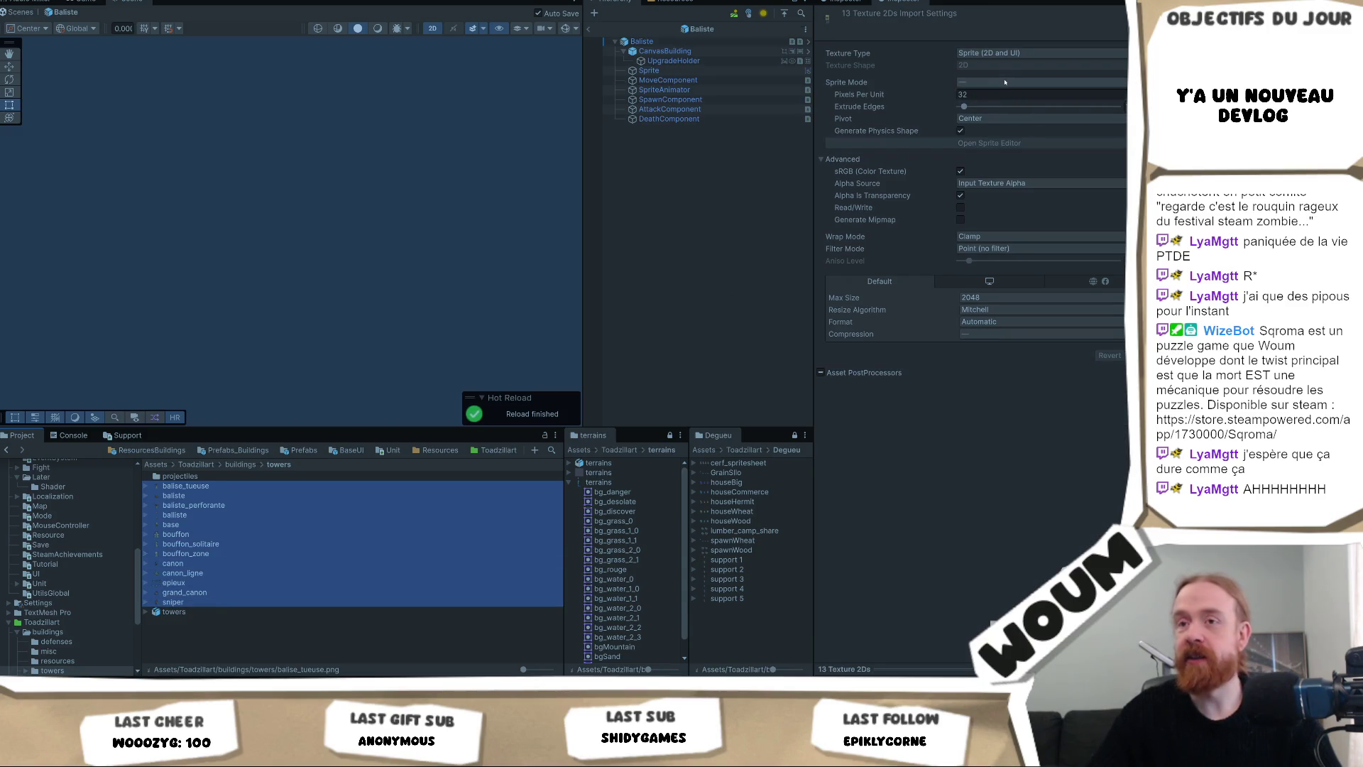
{"action": "left_click", "coordinate": [176, 583], "text": "ctrl"}
{"action": "left_click", "coordinate": [190, 592], "text": "ctrl"}
{"action": "left_click", "coordinate": [191, 593], "text": "ctrl"}
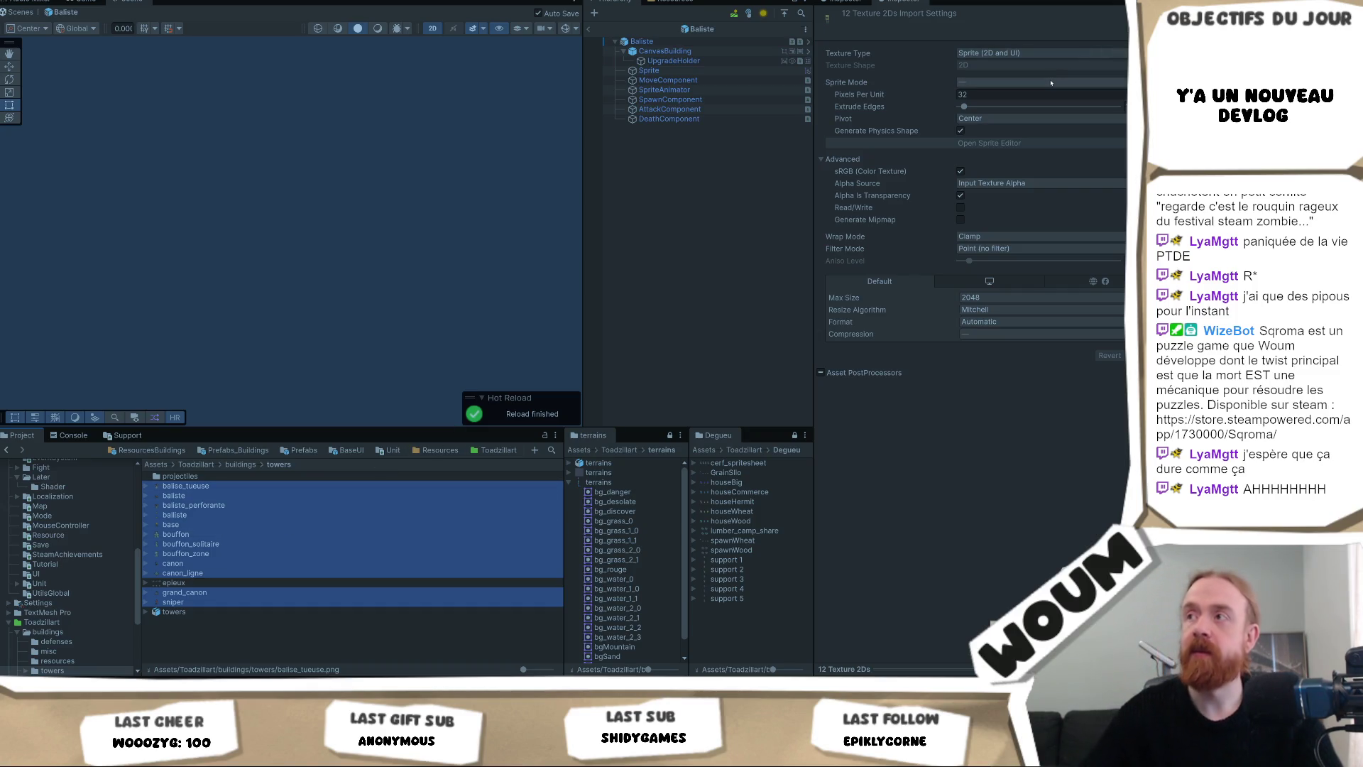
Set the selected textures to Single sprite mode, apply, and reselect the Baliste object.
{"action": "left_click", "coordinate": [1025, 81]}
{"action": "left_click", "coordinate": [994, 107]}
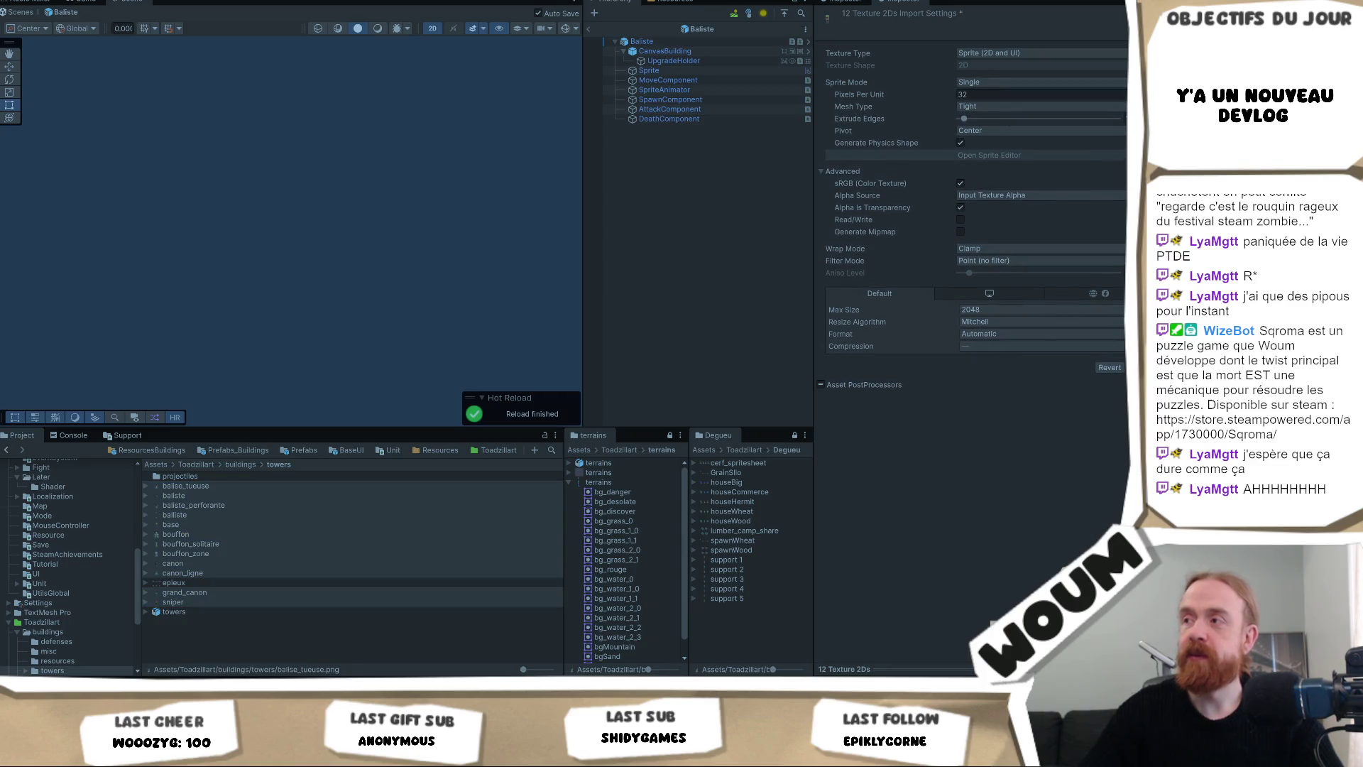
{"action": "left_click", "coordinate": [1144, 367]}
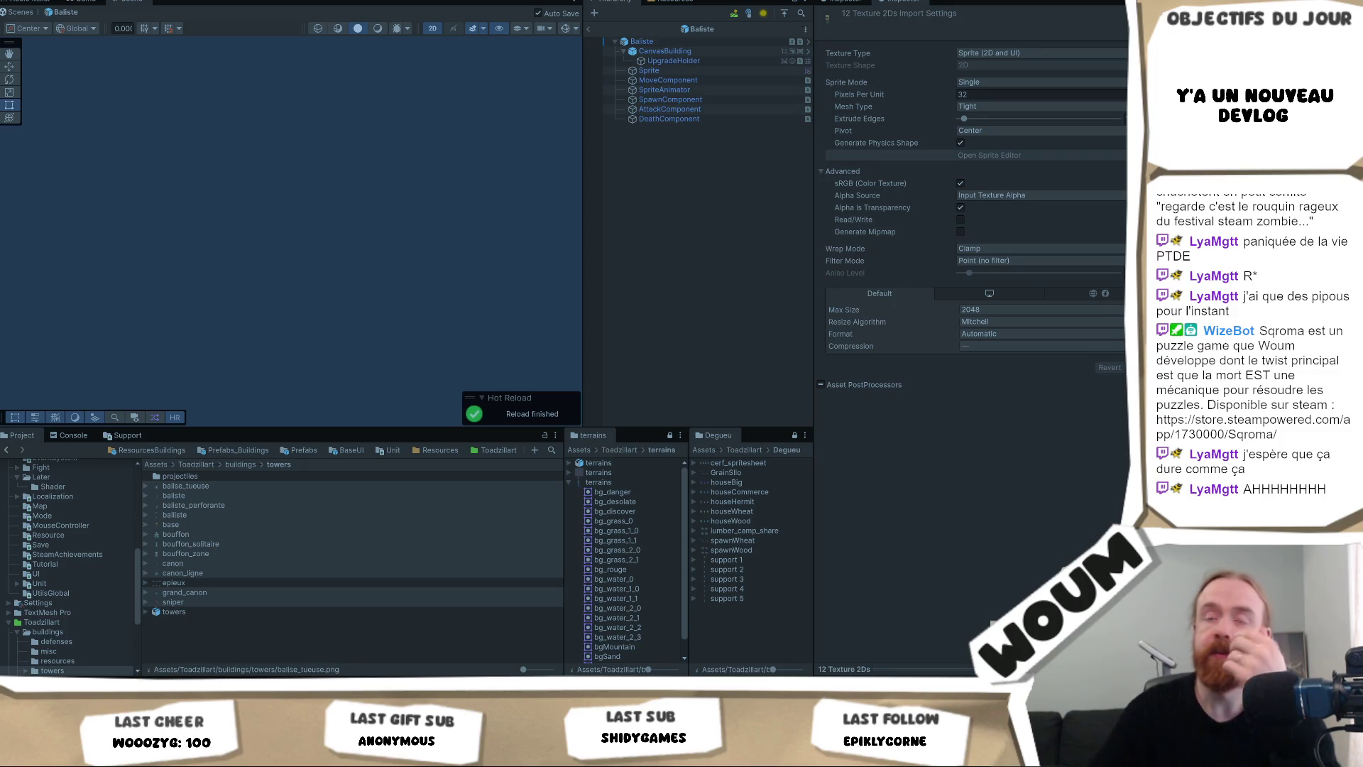
{"action": "left_click", "coordinate": [666, 42]}
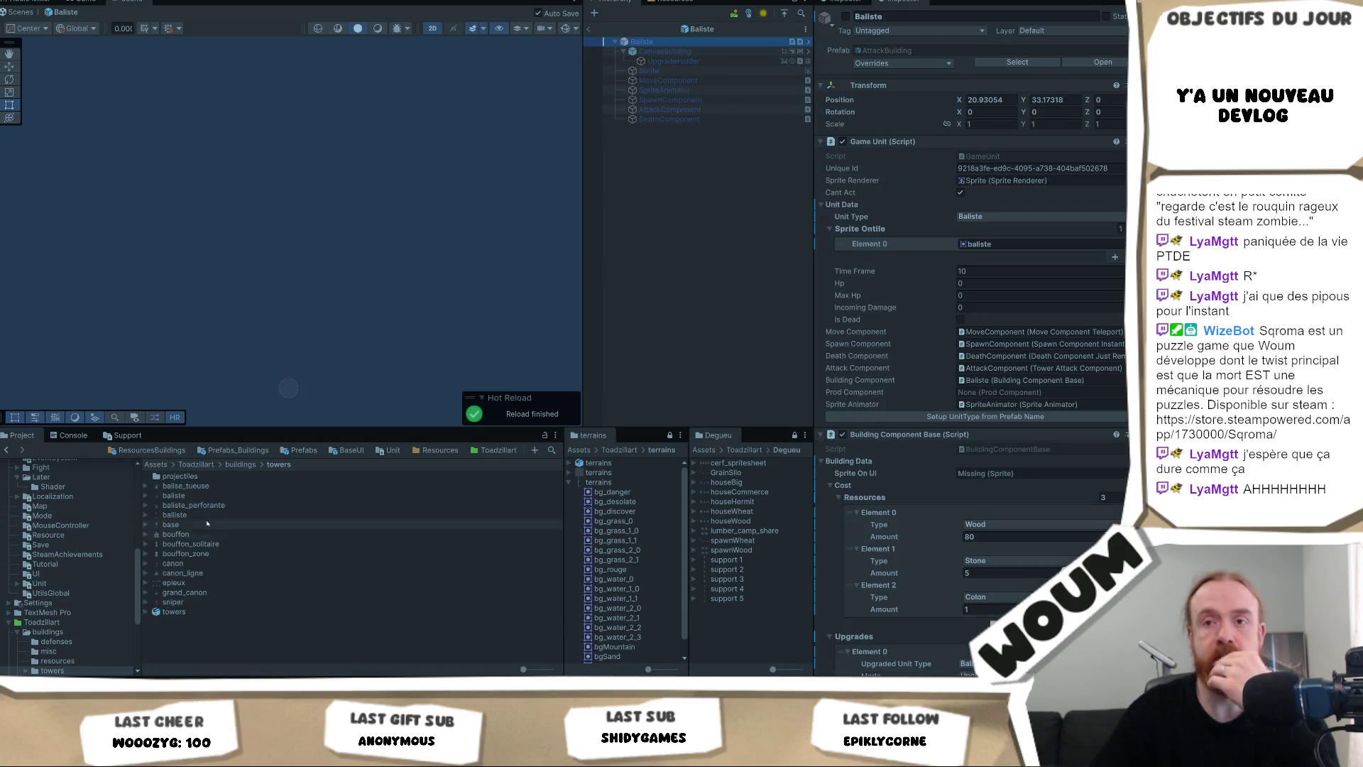
Open the Baliste prefab from ResourcesBuildings/Defense for editing.
{"action": "left_click", "coordinate": [151, 451]}
{"action": "left_click", "coordinate": [184, 476]}
{"action": "double_click", "coordinate": [184, 477]}
{"action": "double_click", "coordinate": [174, 486]}
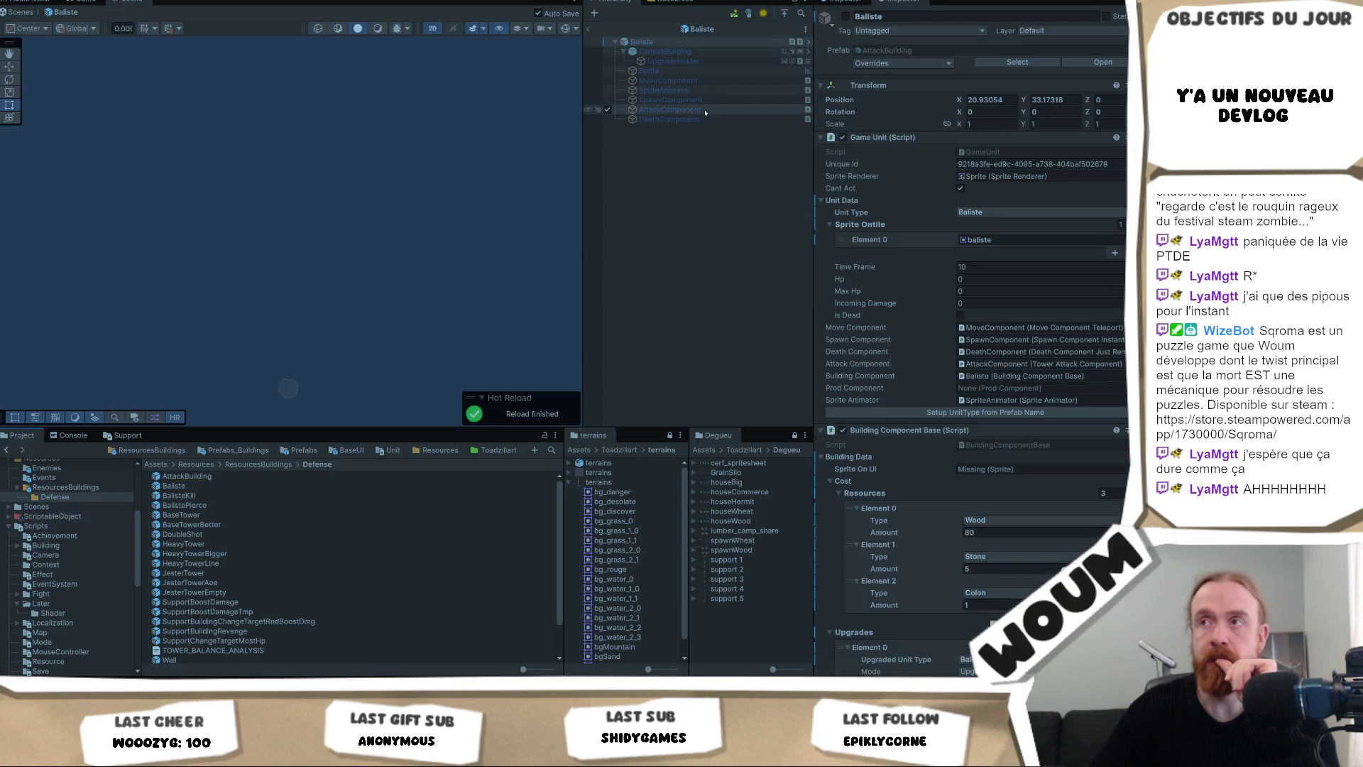
{"action": "left_click", "coordinate": [846, 16]}
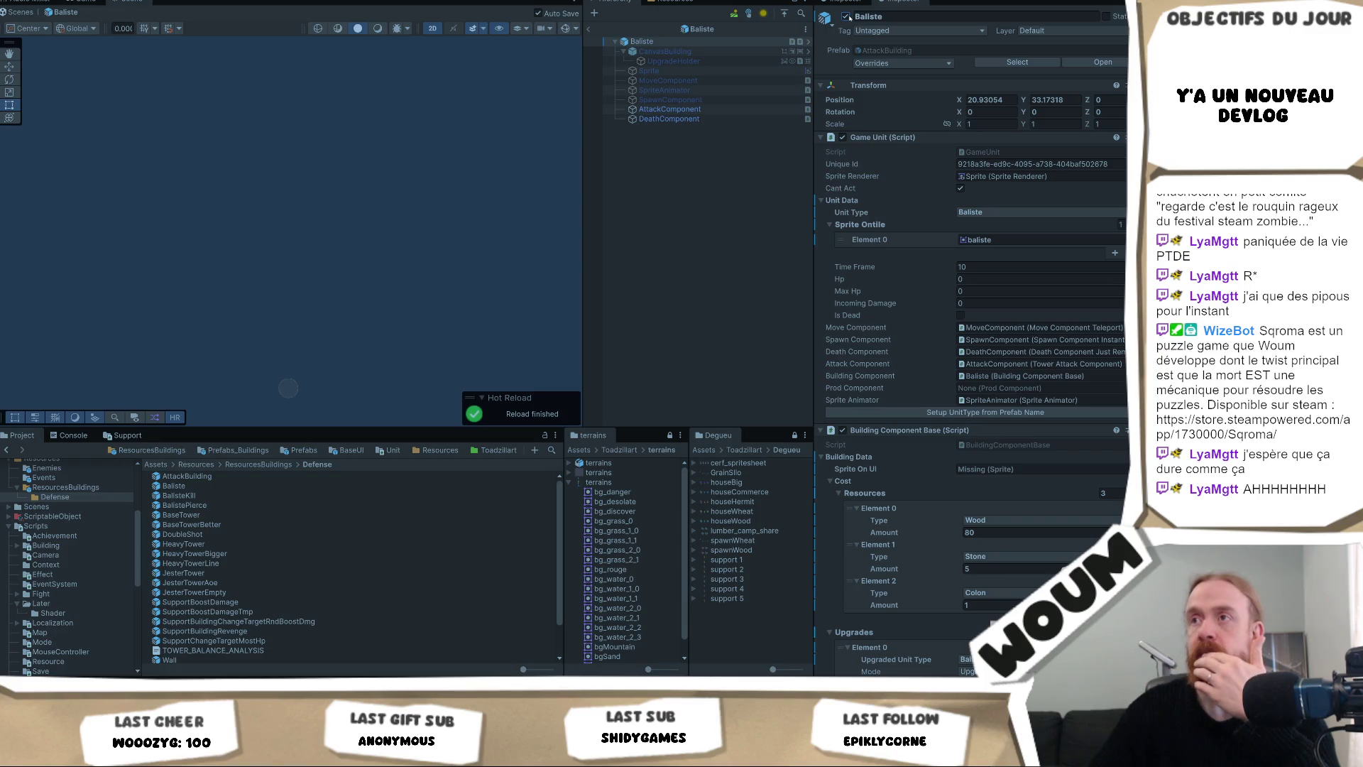
{"action": "left_click", "coordinate": [847, 16]}
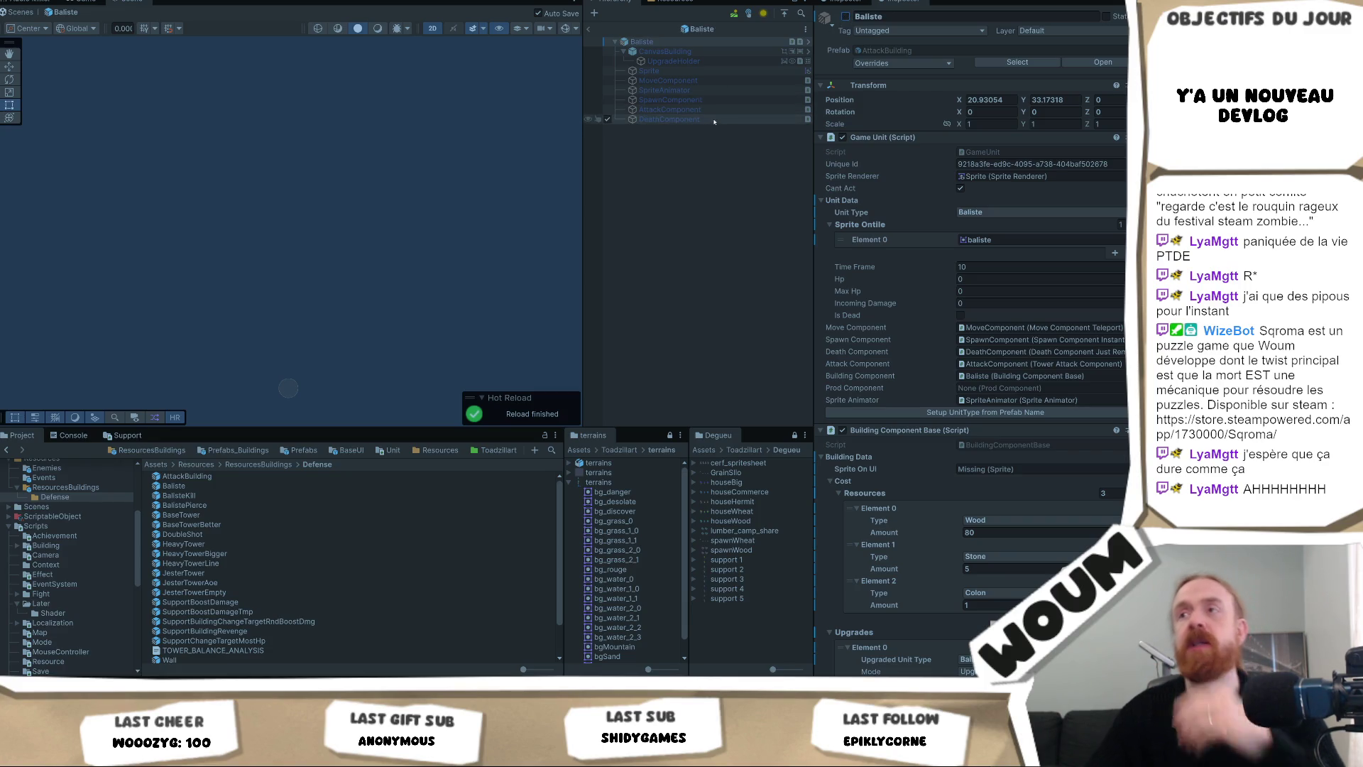
Review Baliste's children, including UpgradeHolder, AttackComponent and SpawnComponent.
{"action": "left_click", "coordinate": [763, 71]}
{"action": "left_click", "coordinate": [719, 64]}
{"action": "key", "text": "Down"}
{"action": "key", "text": "Down"}
{"action": "key", "text": "Down"}
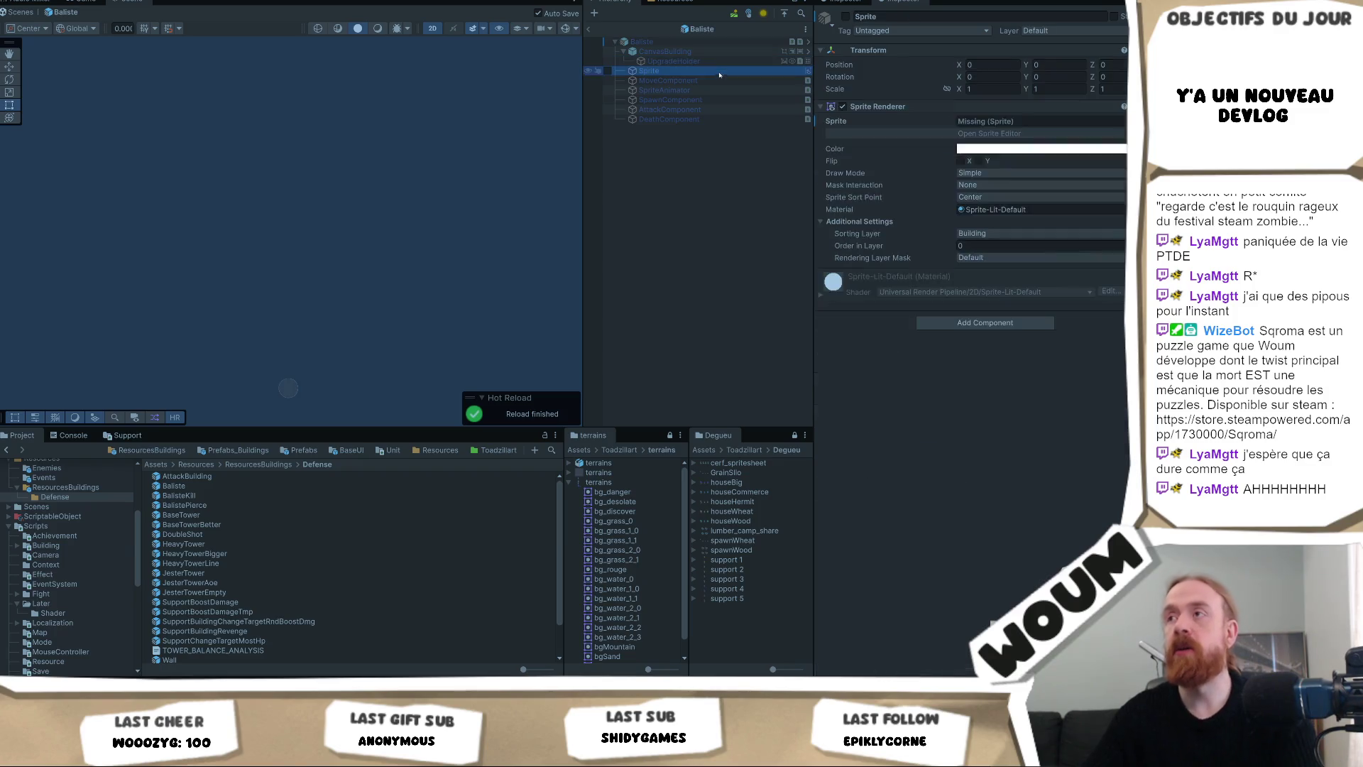
{"action": "key", "text": "Up"}
{"action": "key", "text": "Up"}
{"action": "key", "text": "Up"}
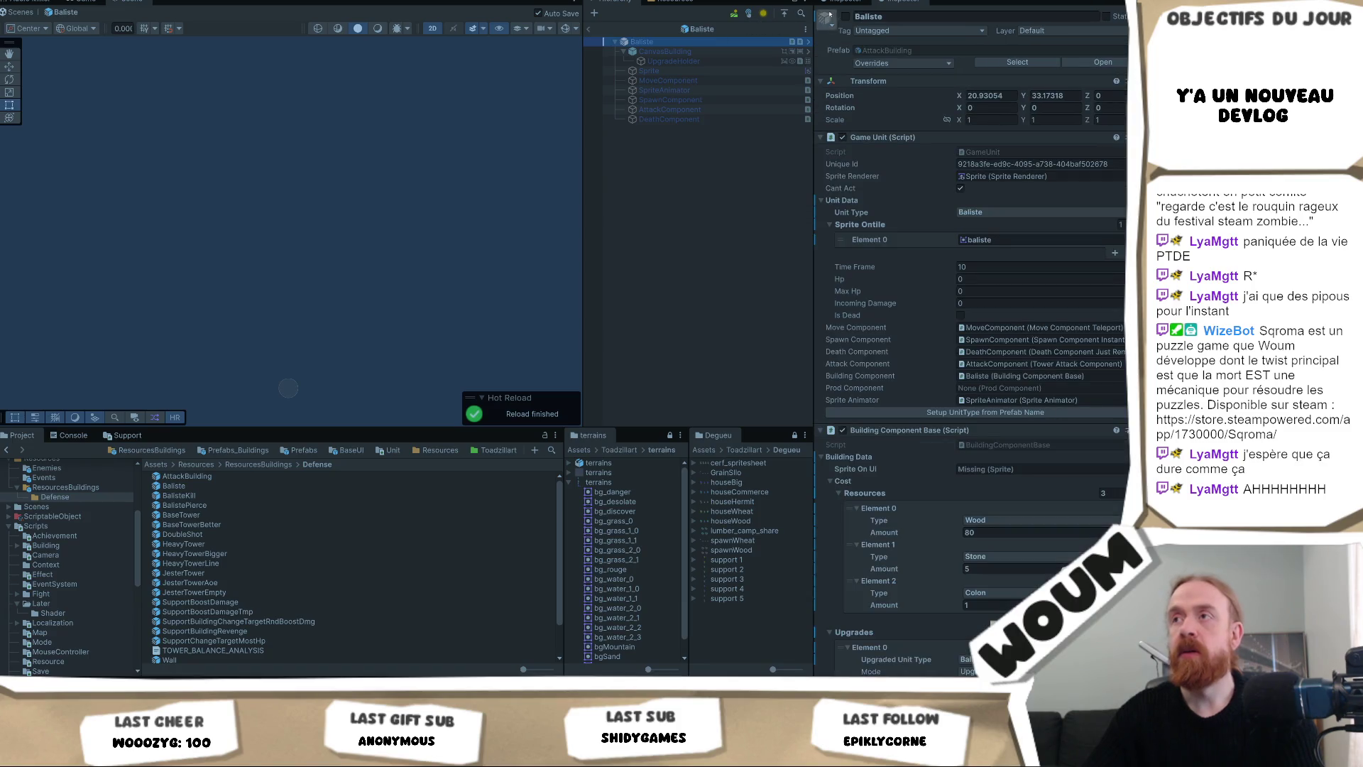
{"action": "left_click", "coordinate": [682, 100]}
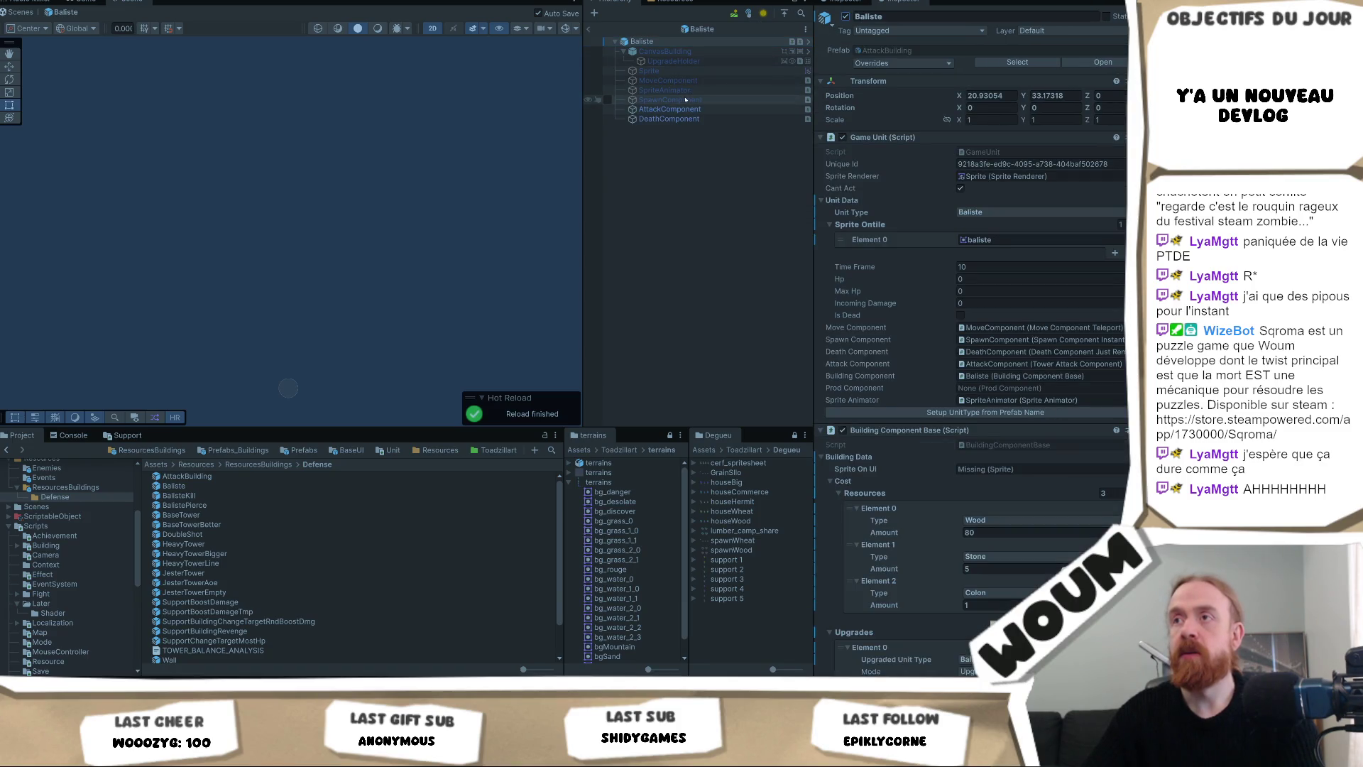
Select the six children from CanvasBuilding to SpawnComponent and make them all active.
{"action": "left_click", "coordinate": [692, 52]}
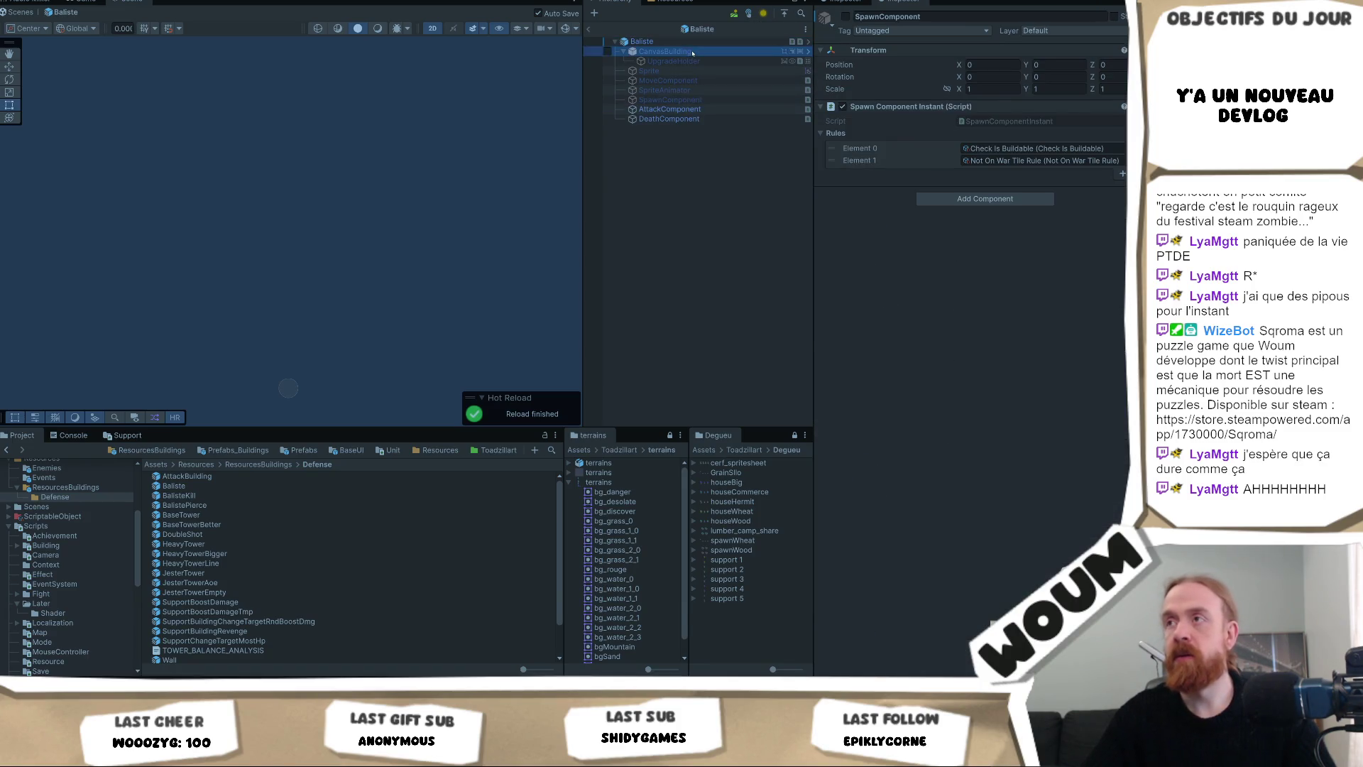
{"action": "left_click", "coordinate": [671, 100], "text": "shift"}
{"action": "left_click", "coordinate": [844, 17]}
{"action": "right_click", "coordinate": [845, 18]}
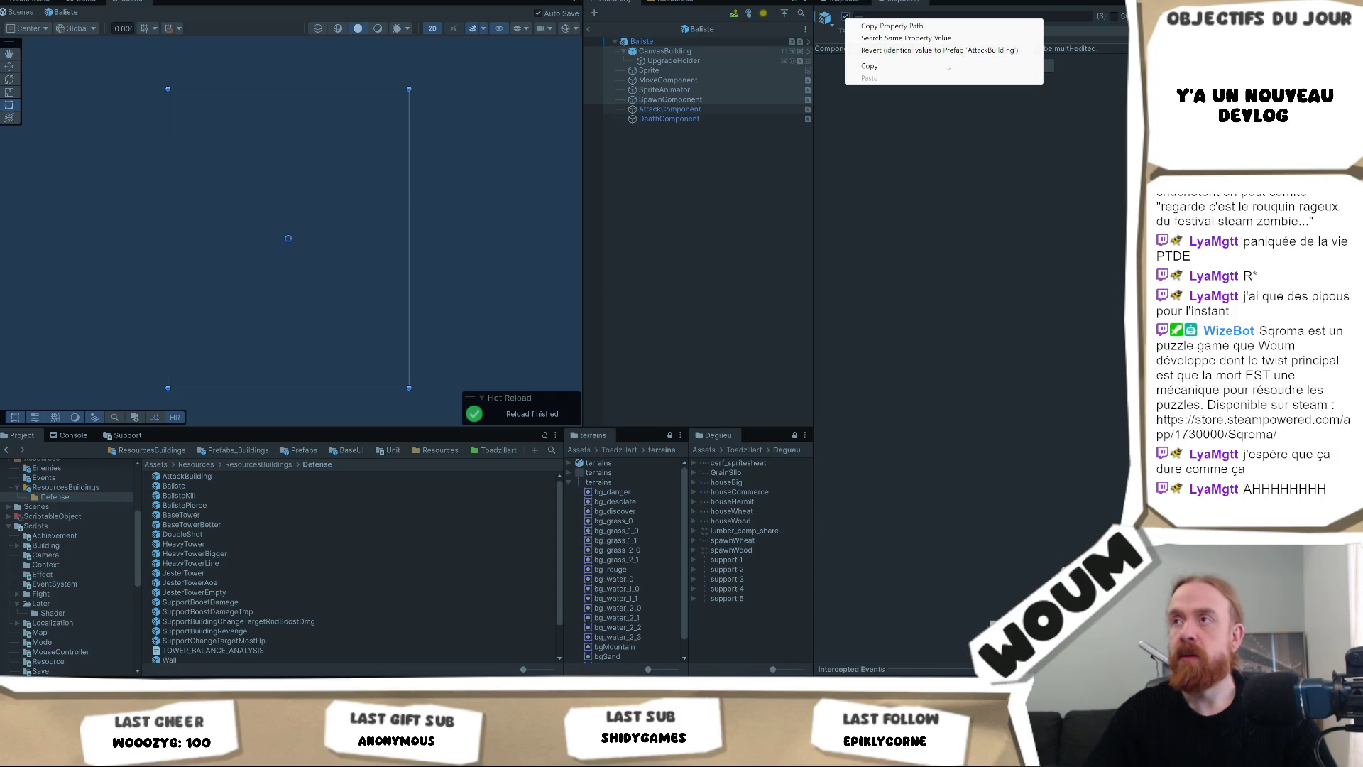
{"action": "left_click", "coordinate": [909, 58]}
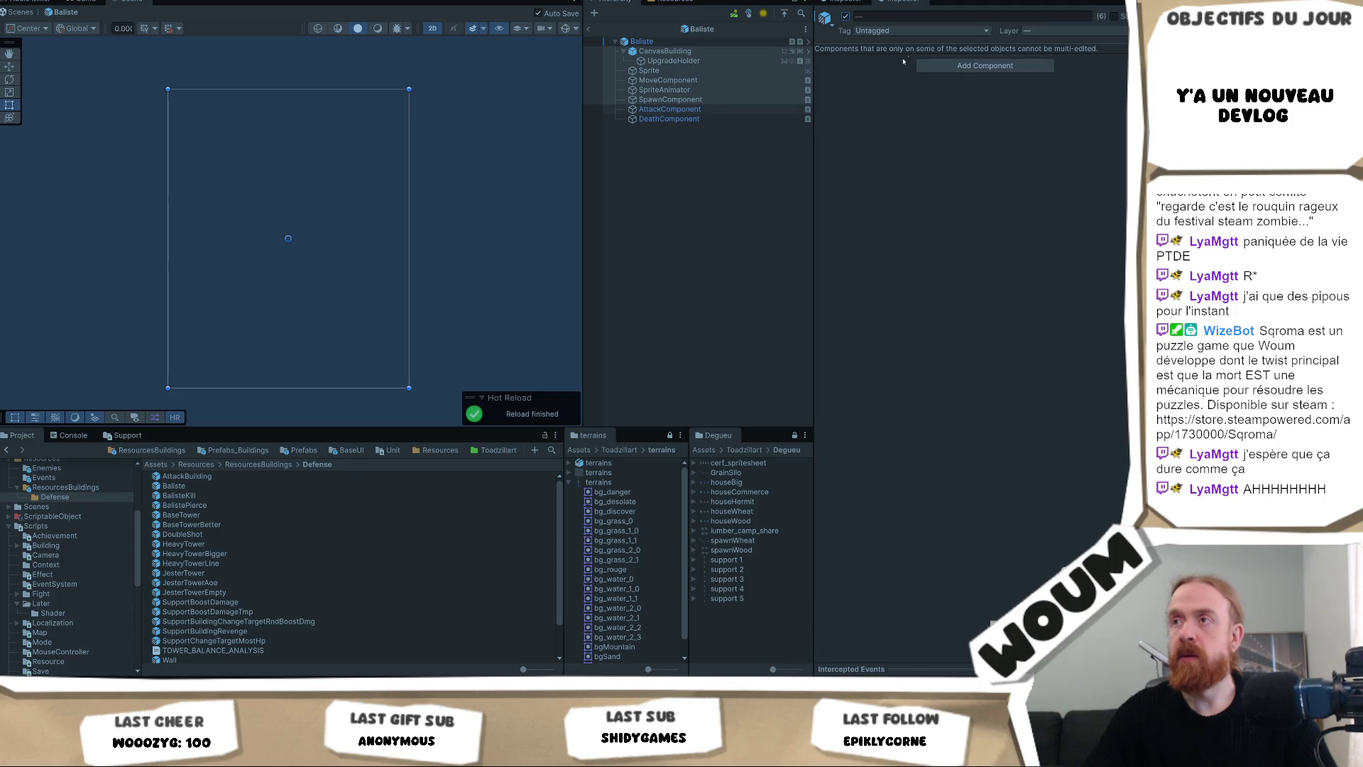
{"action": "left_click", "coordinate": [670, 110]}
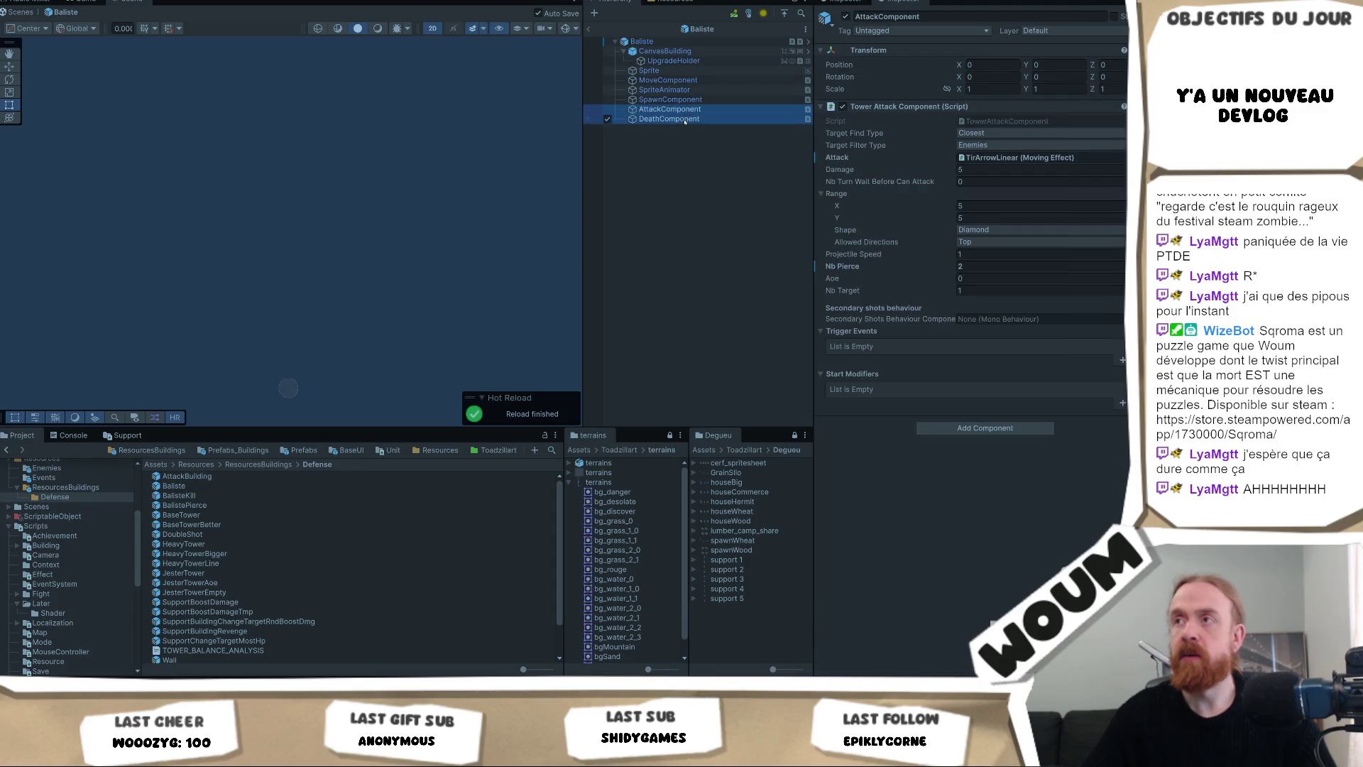
{"action": "key", "text": "Up"}
{"action": "key", "text": "Up"}
{"action": "key", "text": "Up"}
{"action": "key", "text": "Up"}
{"action": "key", "text": "Up"}
{"action": "key", "text": "Up"}
{"action": "right_click", "coordinate": [852, 18]}
{"action": "left_click", "coordinate": [834, 122]}
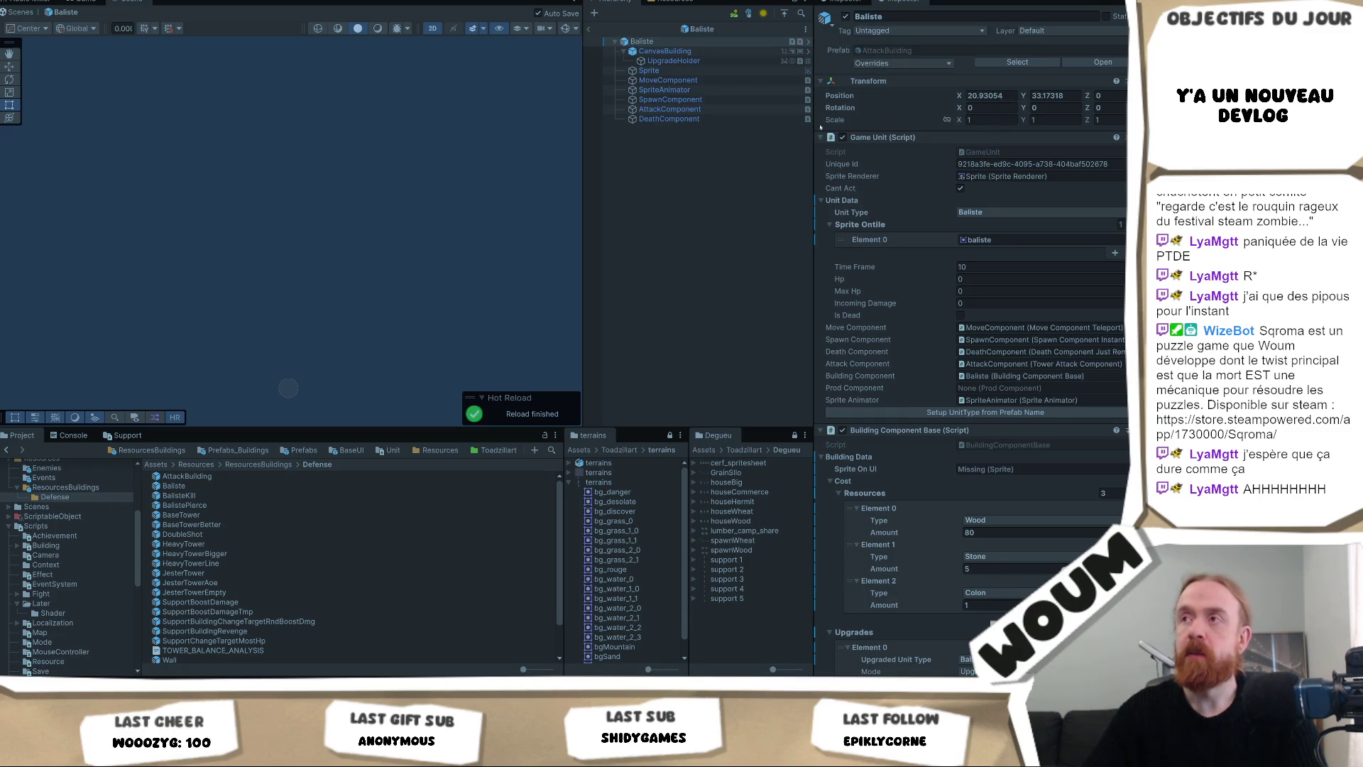
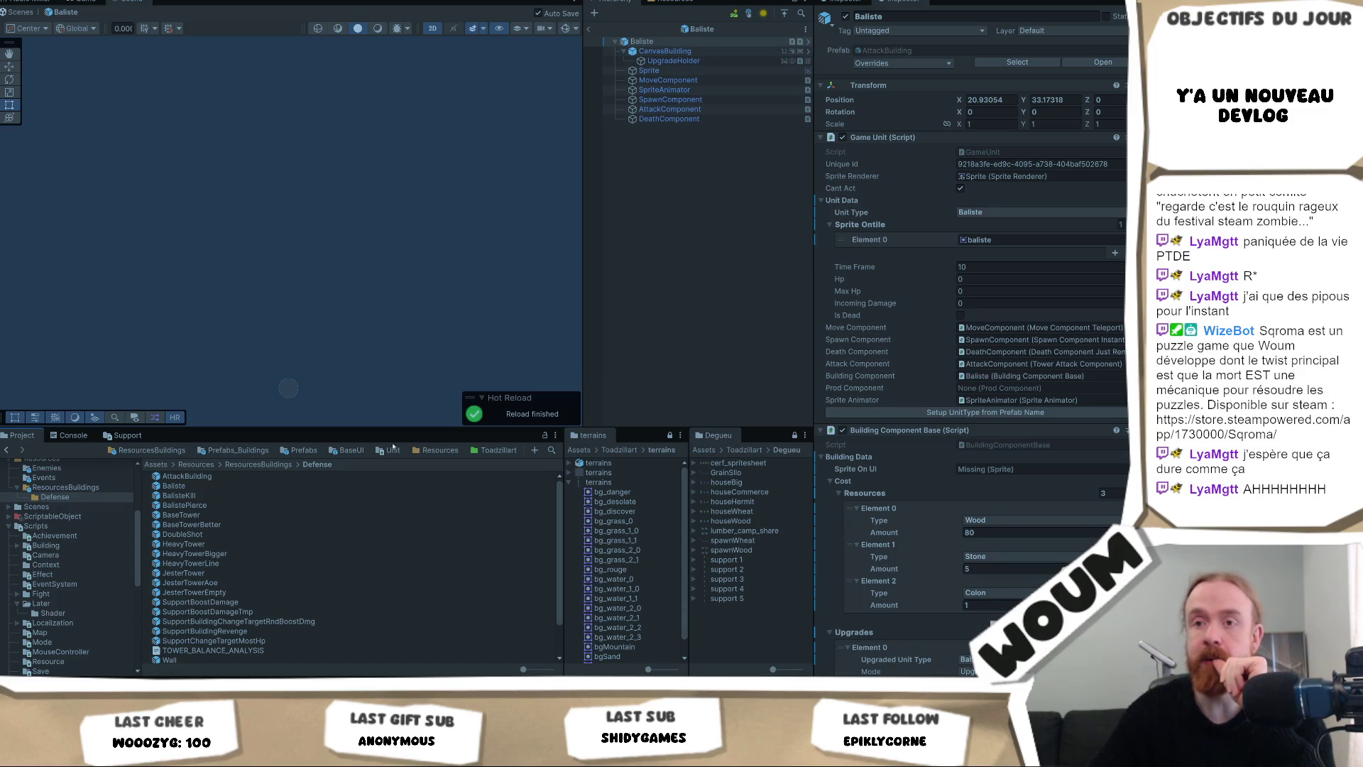
Copy the baliste sprite from Sprite Ontile Element 0 into the Baliste prefab's Sprite On UI field.
{"action": "left_click", "coordinate": [1008, 240]}
{"action": "key", "text": "ctrl+c"}
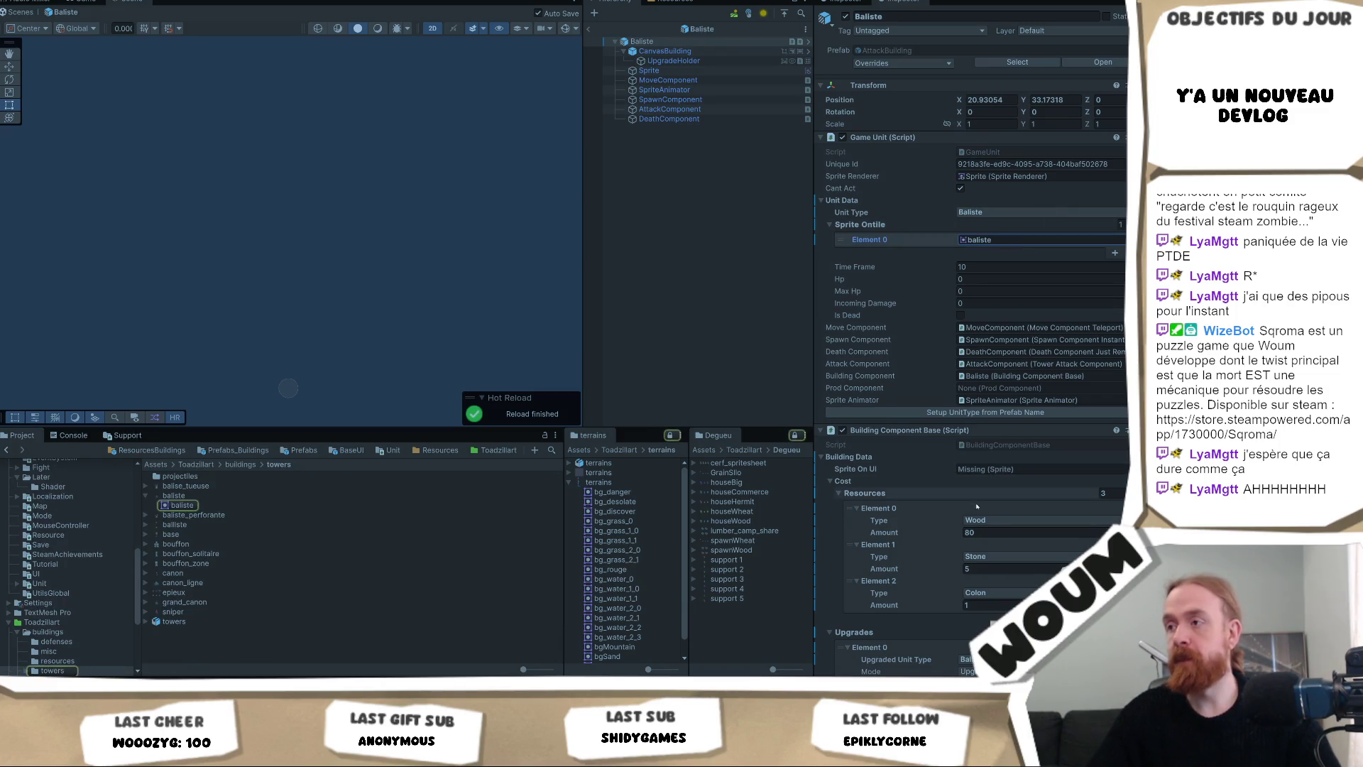
{"action": "left_click", "coordinate": [1029, 469]}
{"action": "key", "text": "ctrl+v"}
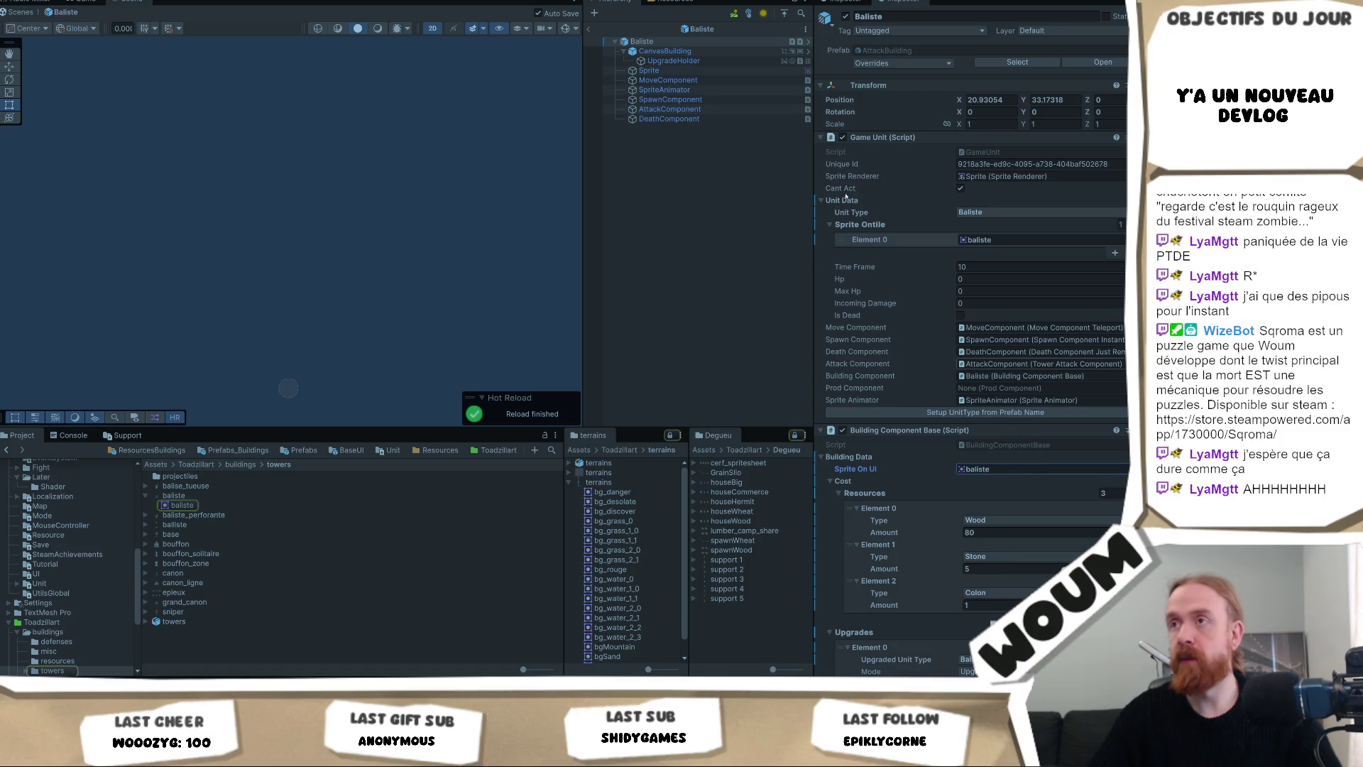
Open the BalisteKill prefab from ResourcesBuildings/Defense and paste baliste into its tile sprite entry.
{"action": "left_click", "coordinate": [169, 453]}
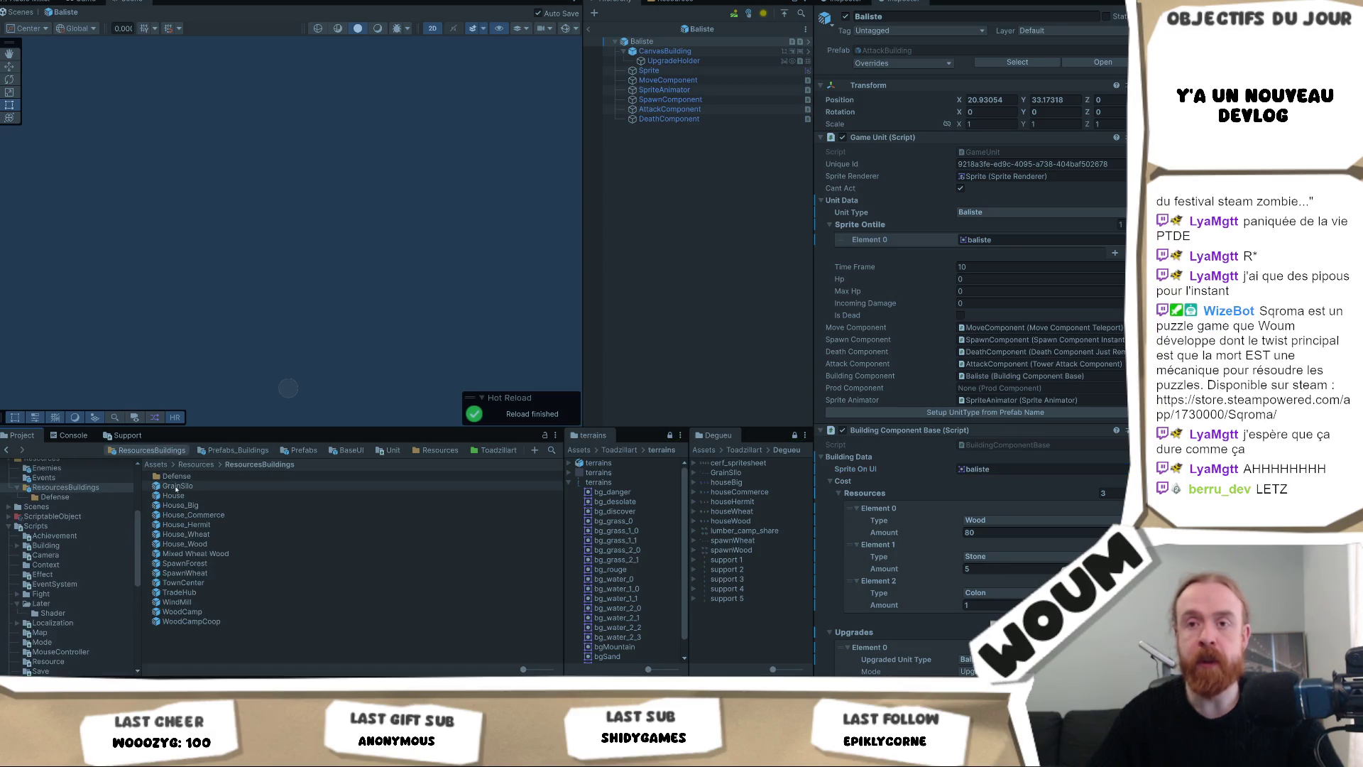
{"action": "double_click", "coordinate": [177, 475]}
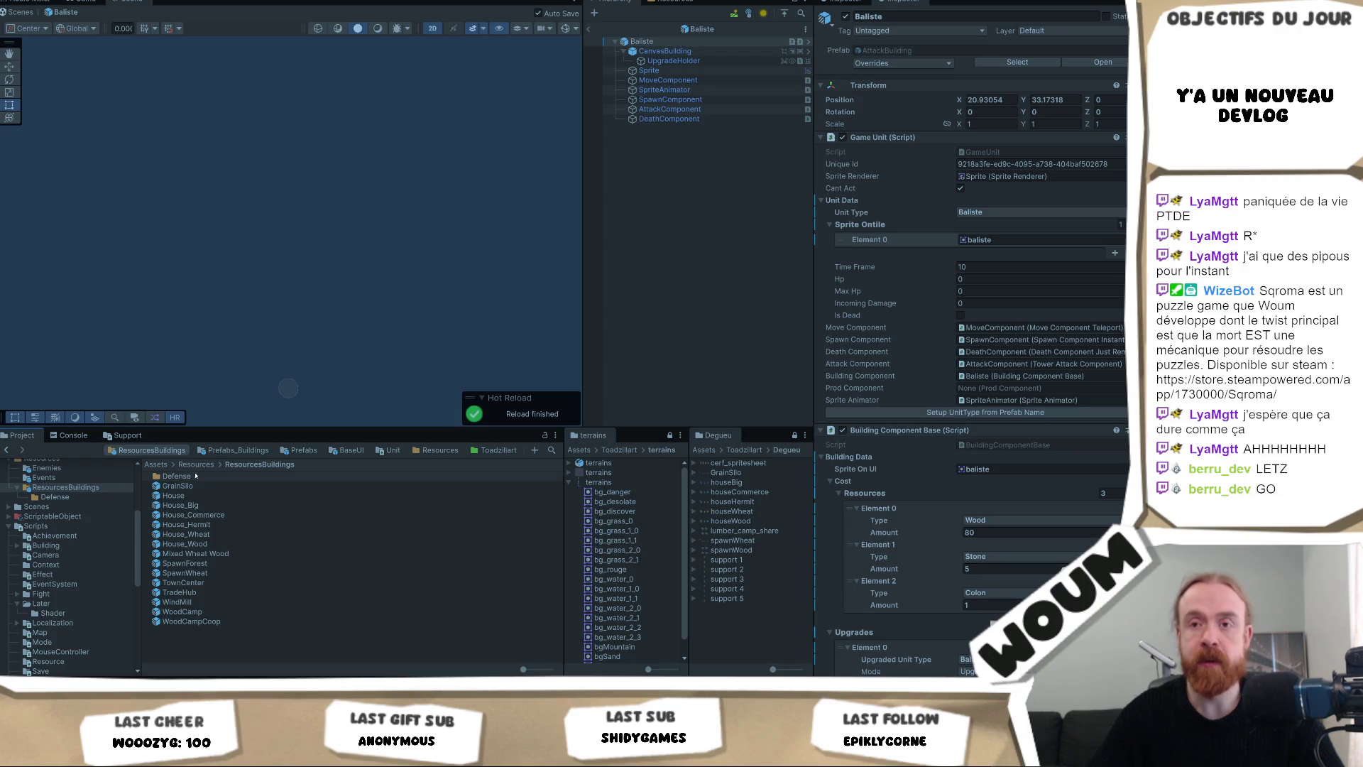
{"action": "double_click", "coordinate": [179, 495]}
{"action": "left_click", "coordinate": [1008, 240]}
{"action": "key", "text": "ctrl+v"}
Set BalisteKill's Sprite Ontile Element 0 and its Sprite child's renderer to balise_tueuse.
{"action": "left_click", "coordinate": [1008, 242]}
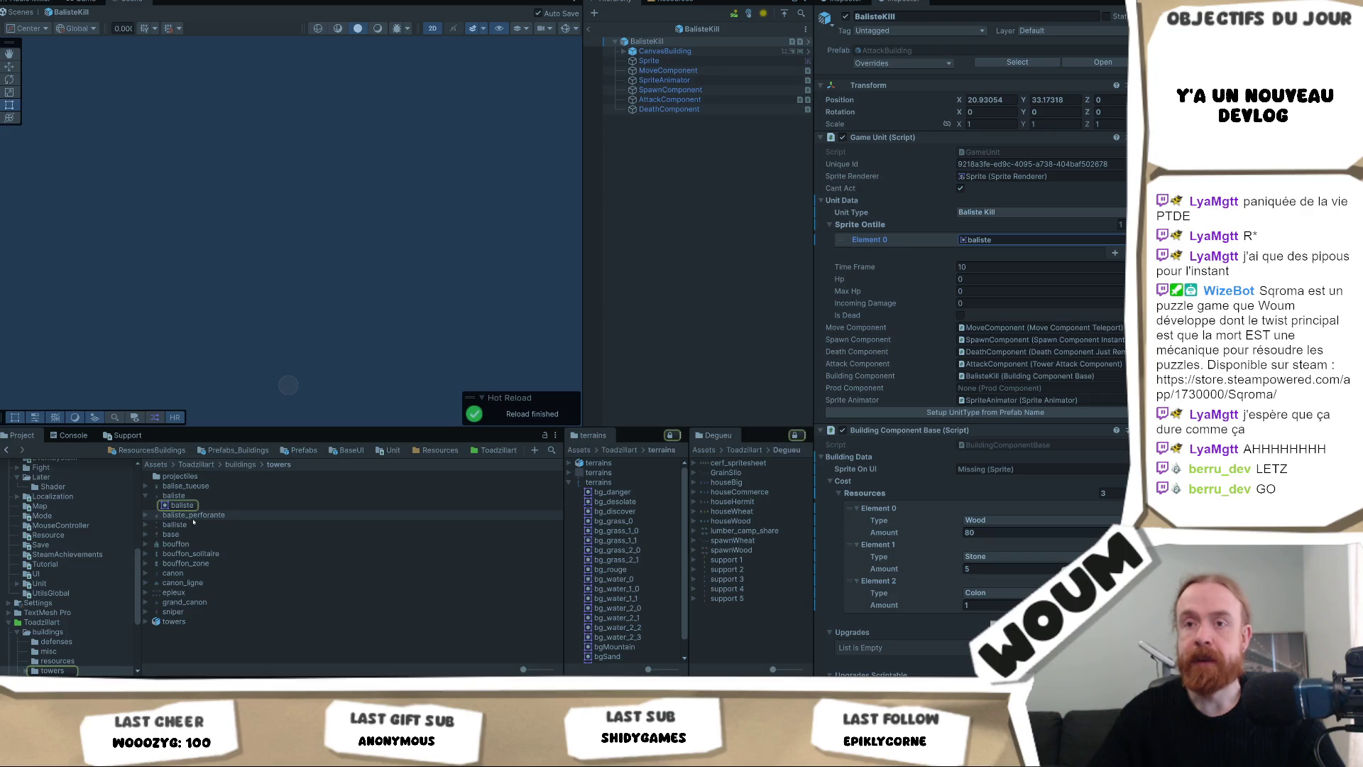
{"action": "mouse_move", "coordinate": [199, 488]}
{"action": "left_mouse_down"}
{"action": "mouse_move", "coordinate": [1008, 227]}
{"action": "mouse_move", "coordinate": [1029, 237]}
{"action": "left_mouse_up"}
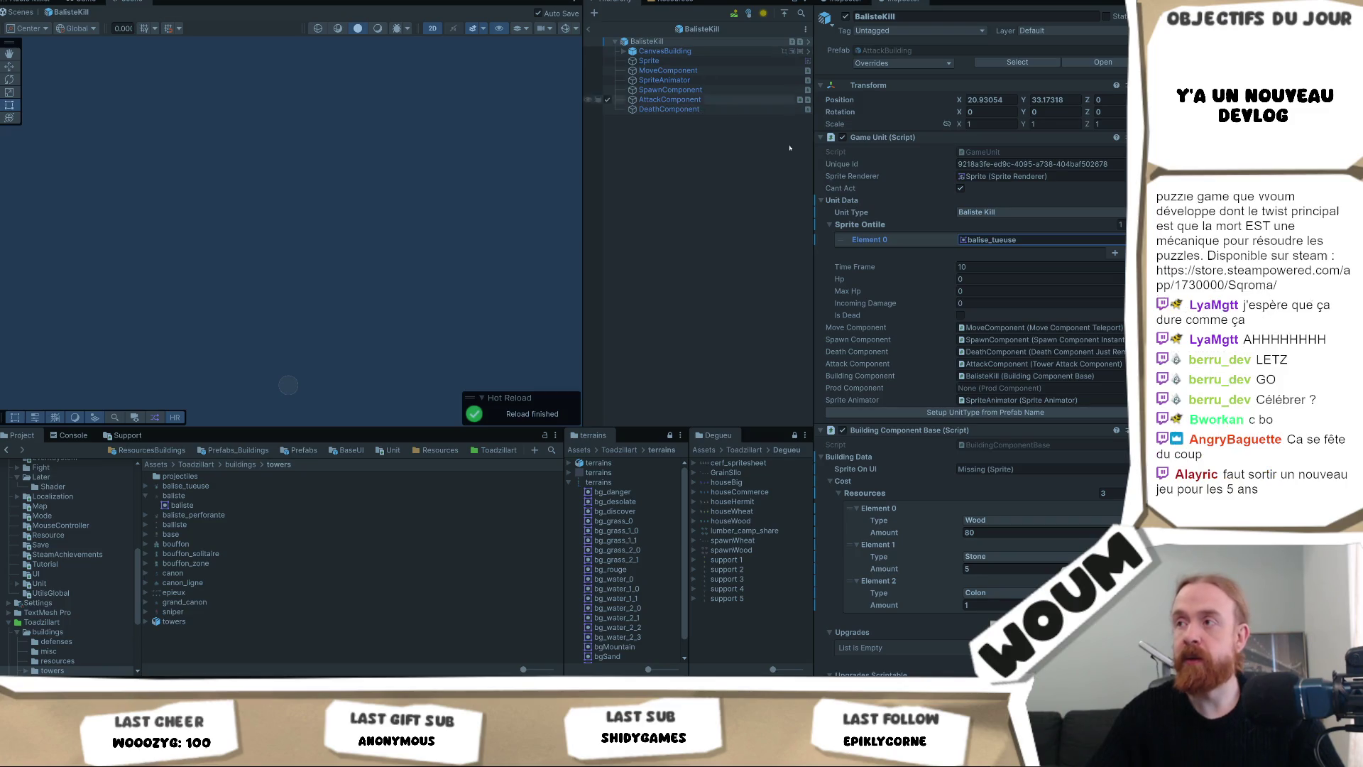
{"action": "left_click", "coordinate": [993, 240]}
{"action": "left_click", "coordinate": [649, 61]}
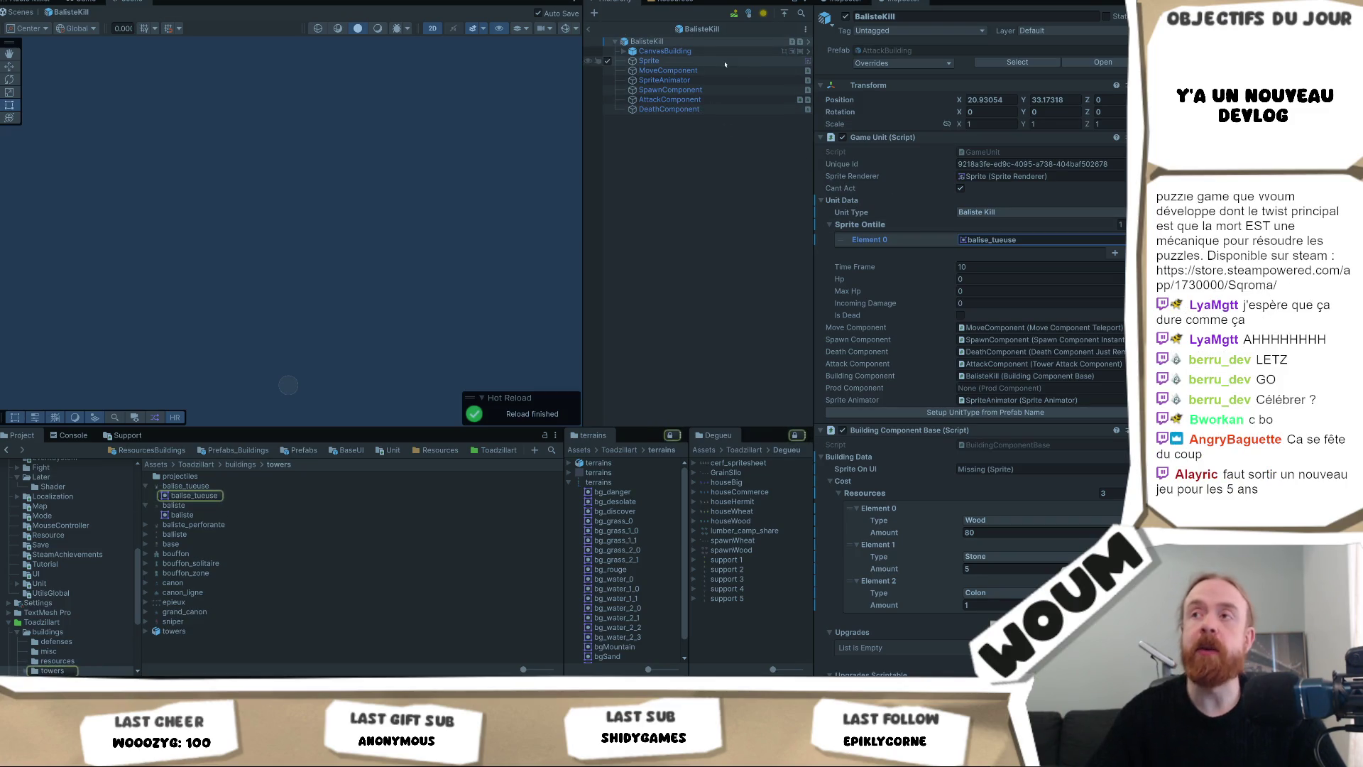
{"action": "mouse_move", "coordinate": [957, 228]}
{"action": "left_mouse_down"}
{"action": "mouse_move", "coordinate": [973, 149]}
{"action": "mouse_move", "coordinate": [1002, 122]}
{"action": "left_mouse_up"}
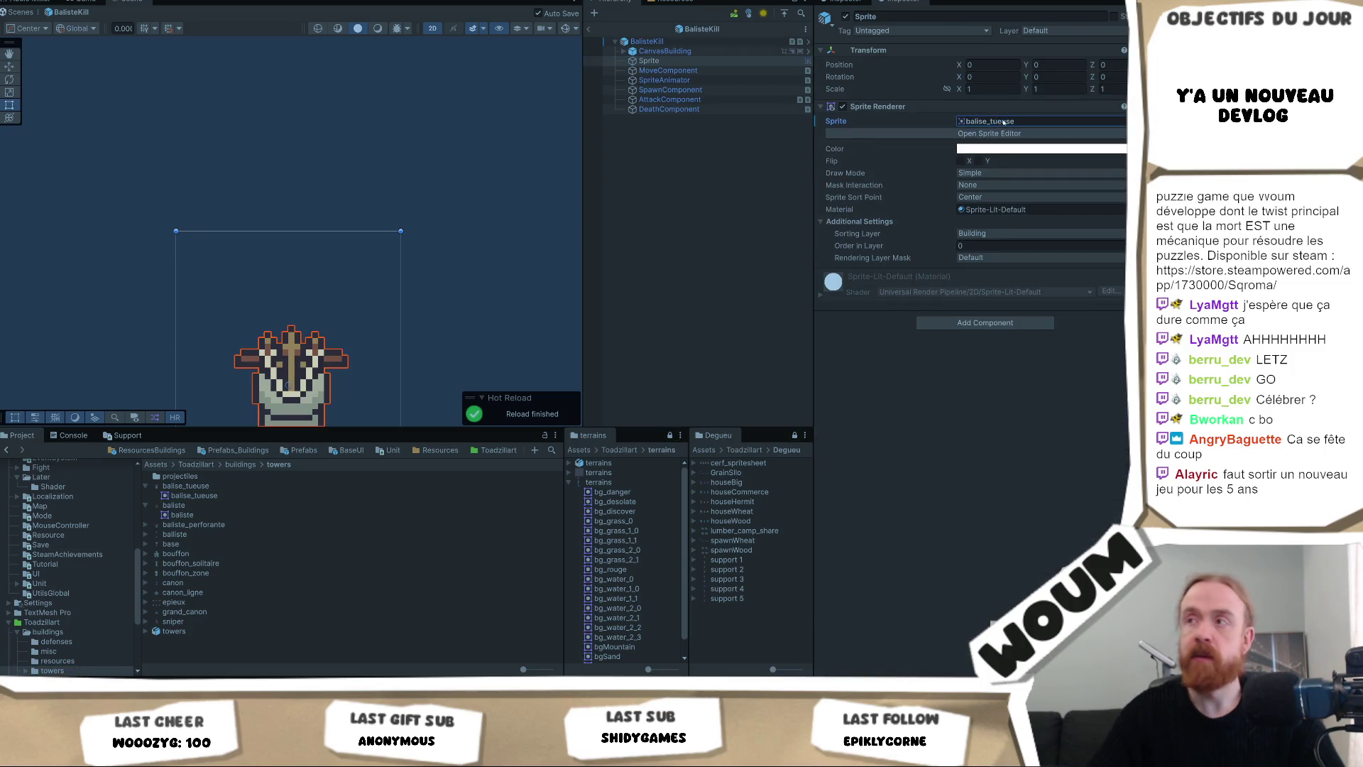
Return to the Defense prefabs folder under ResourcesBuildings.
{"action": "scroll", "coordinate": [426, 227], "scroll_direction": "down", "scroll_amount": 3}
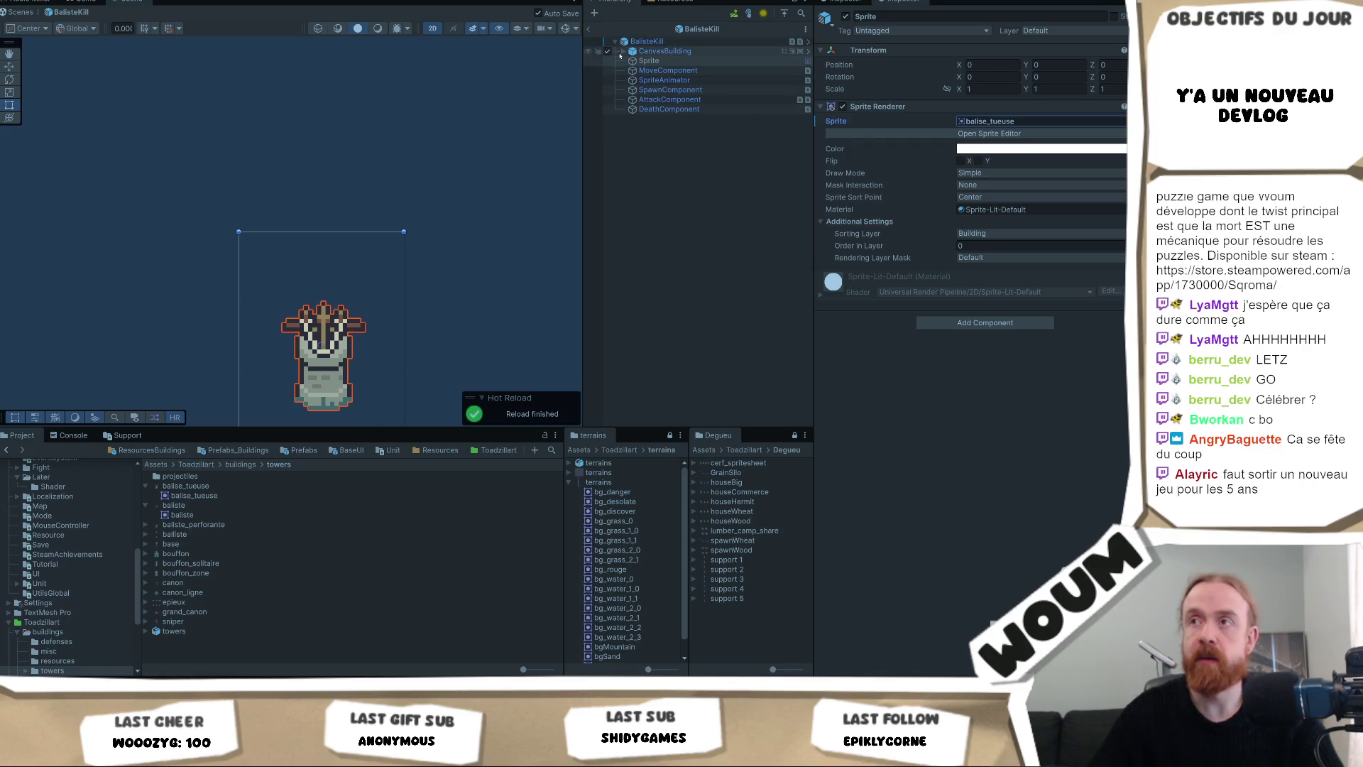
{"action": "left_click", "coordinate": [122, 449]}
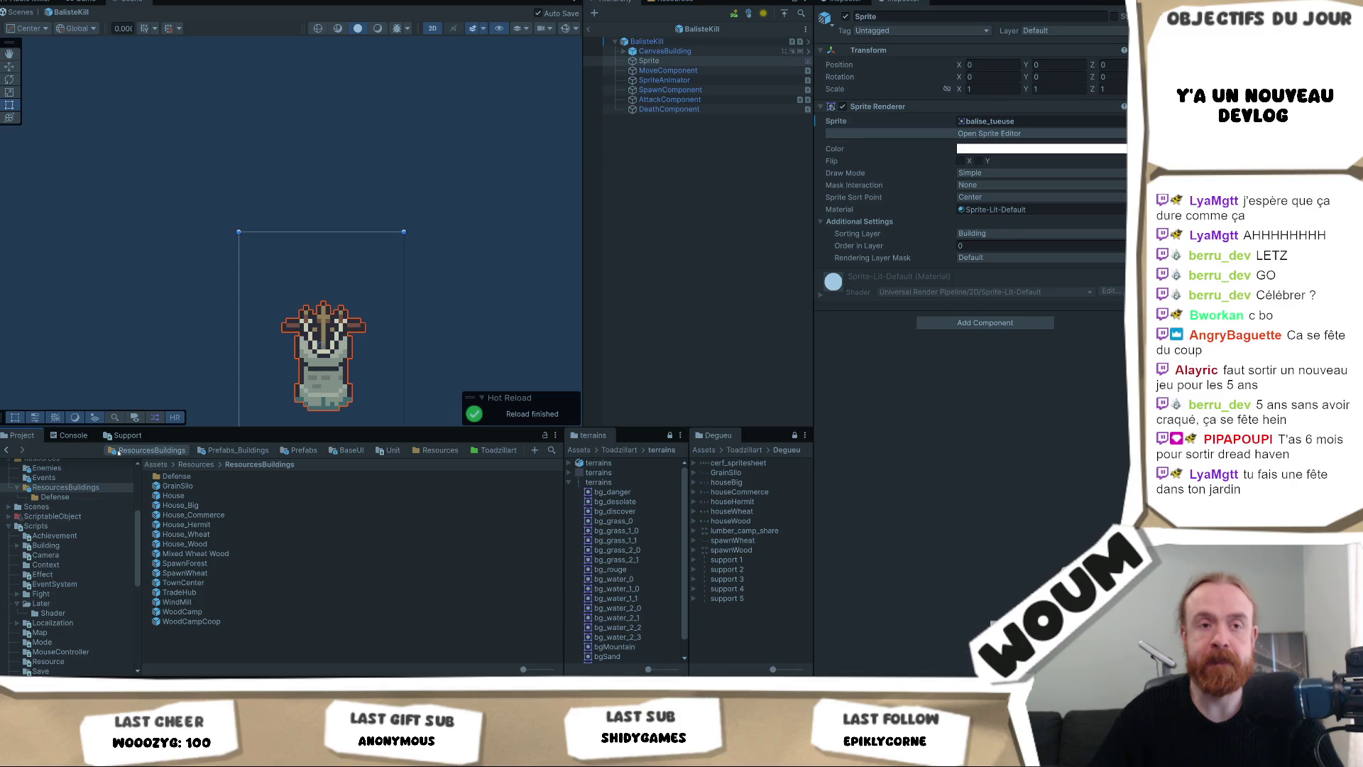
{"action": "double_click", "coordinate": [208, 477]}
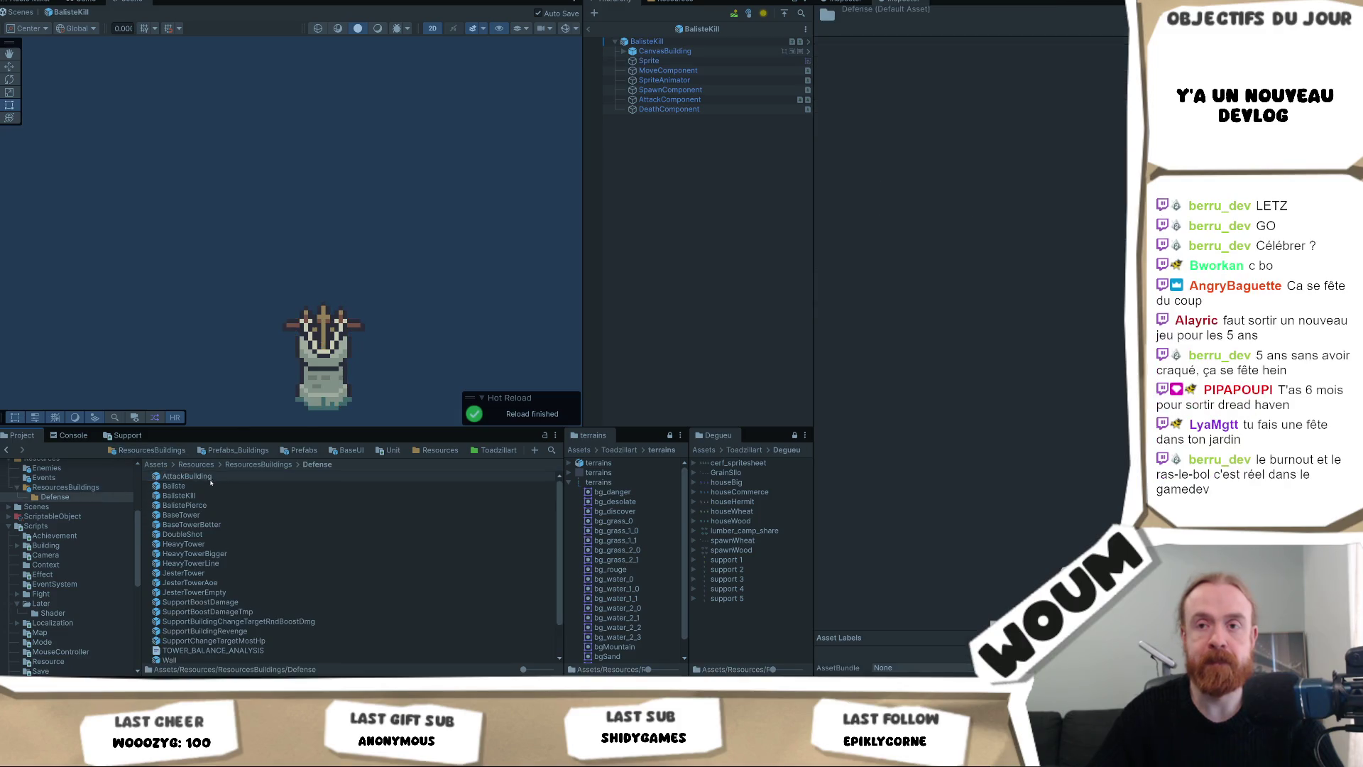
Open the BalistePierce prefab and set its Sprite Ontile Element 0 to baliste_perforante.
{"action": "double_click", "coordinate": [185, 506]}
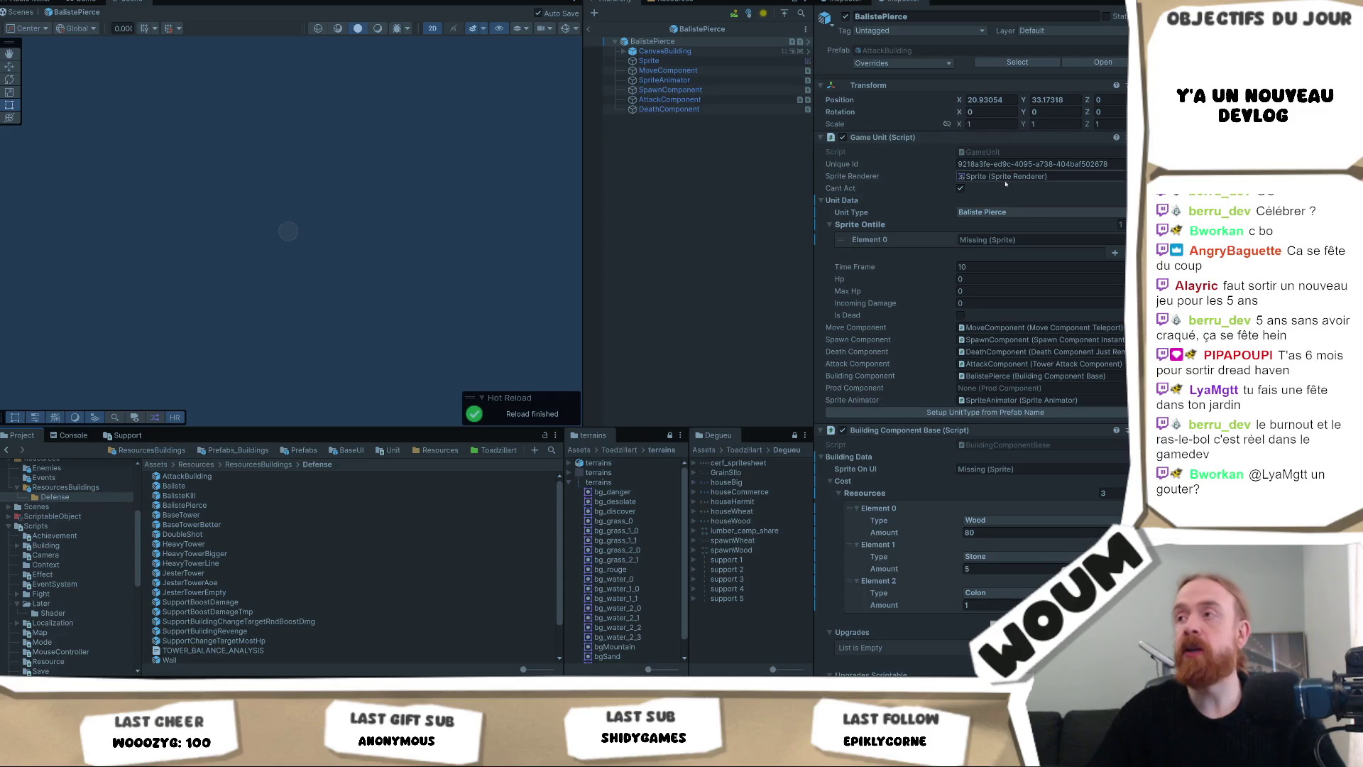
{"action": "key", "text": "ctrl+v"}
{"action": "left_click", "coordinate": [1018, 241]}
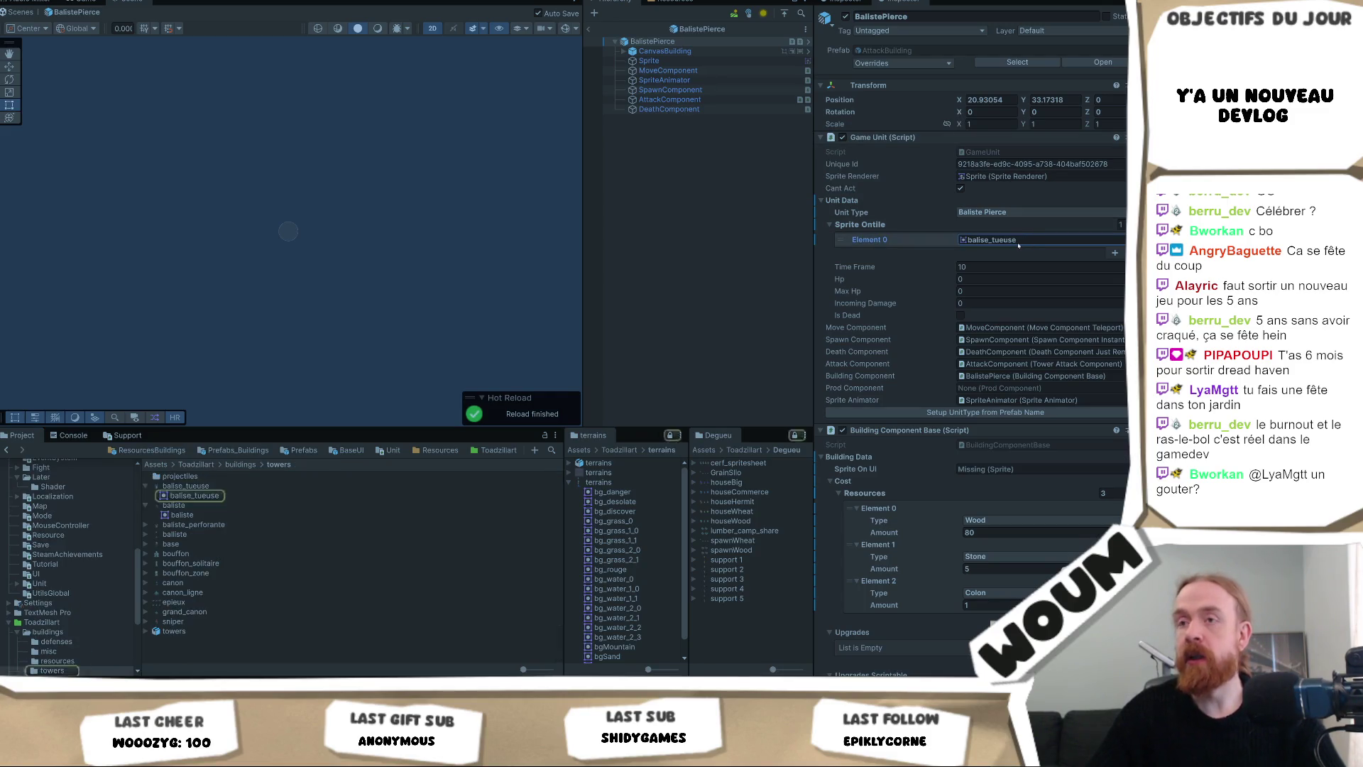
{"action": "key", "text": "ctrl+v"}
{"action": "left_click", "coordinate": [1018, 239]}
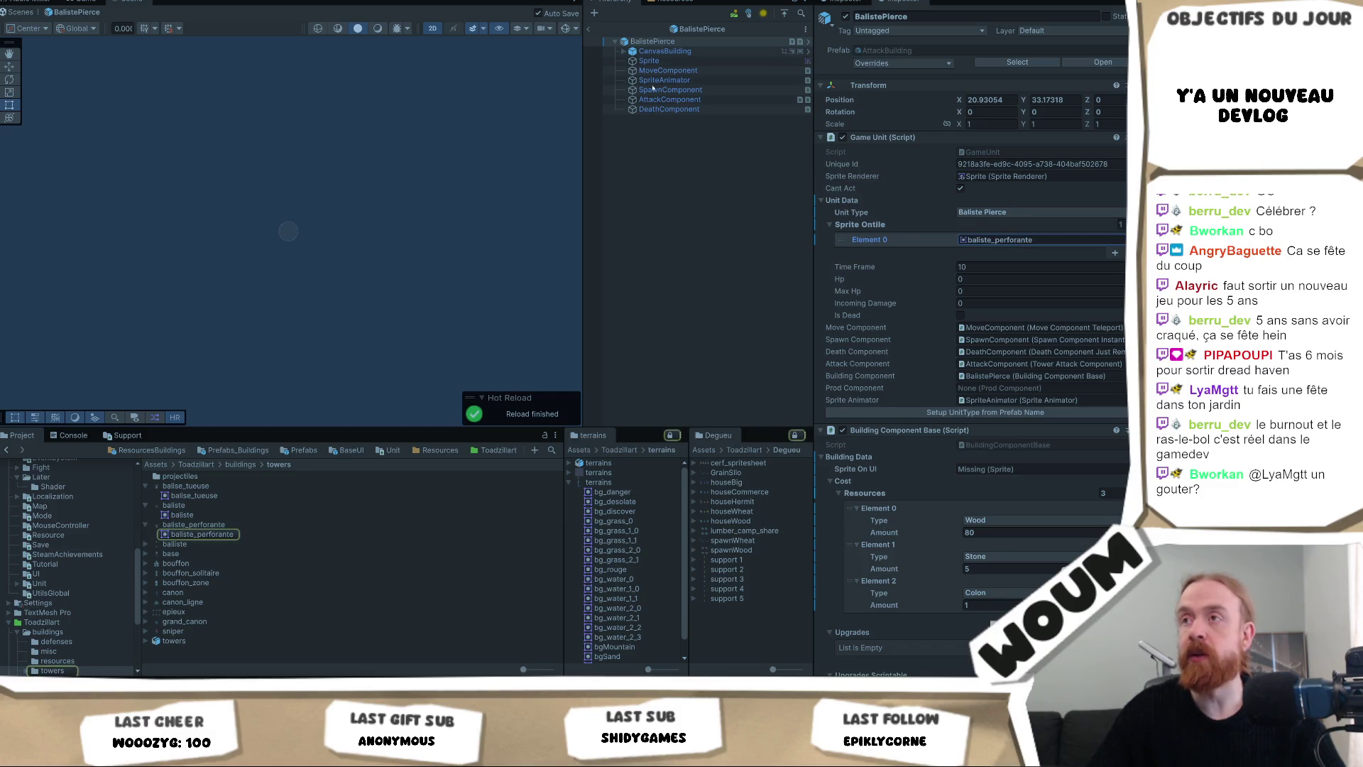
Make the Sprite child's Sprite Renderer show baliste_perforante, then reselect the BalistePierce root.
{"action": "left_click", "coordinate": [648, 60]}
{"action": "left_click", "coordinate": [1040, 121]}
{"action": "key", "text": "ctrl+v"}
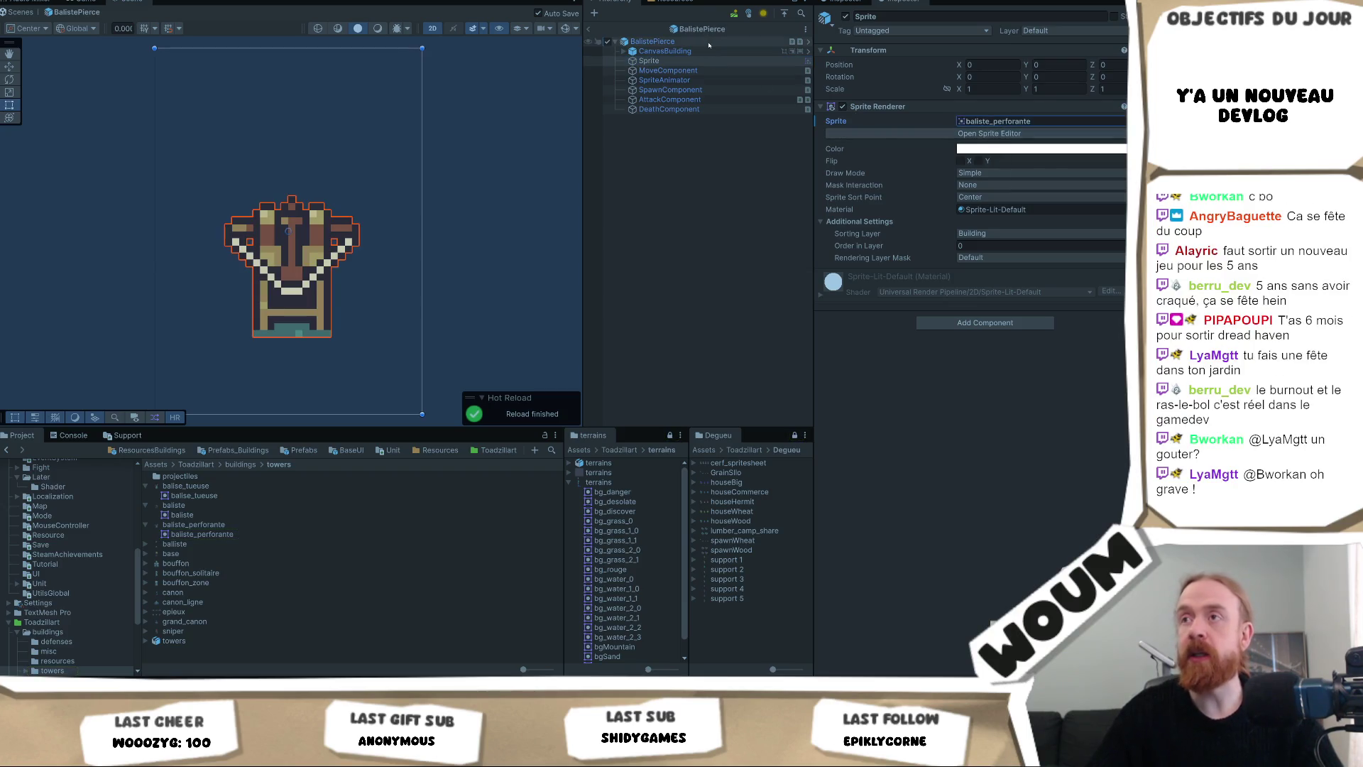
{"action": "left_click", "coordinate": [708, 43]}
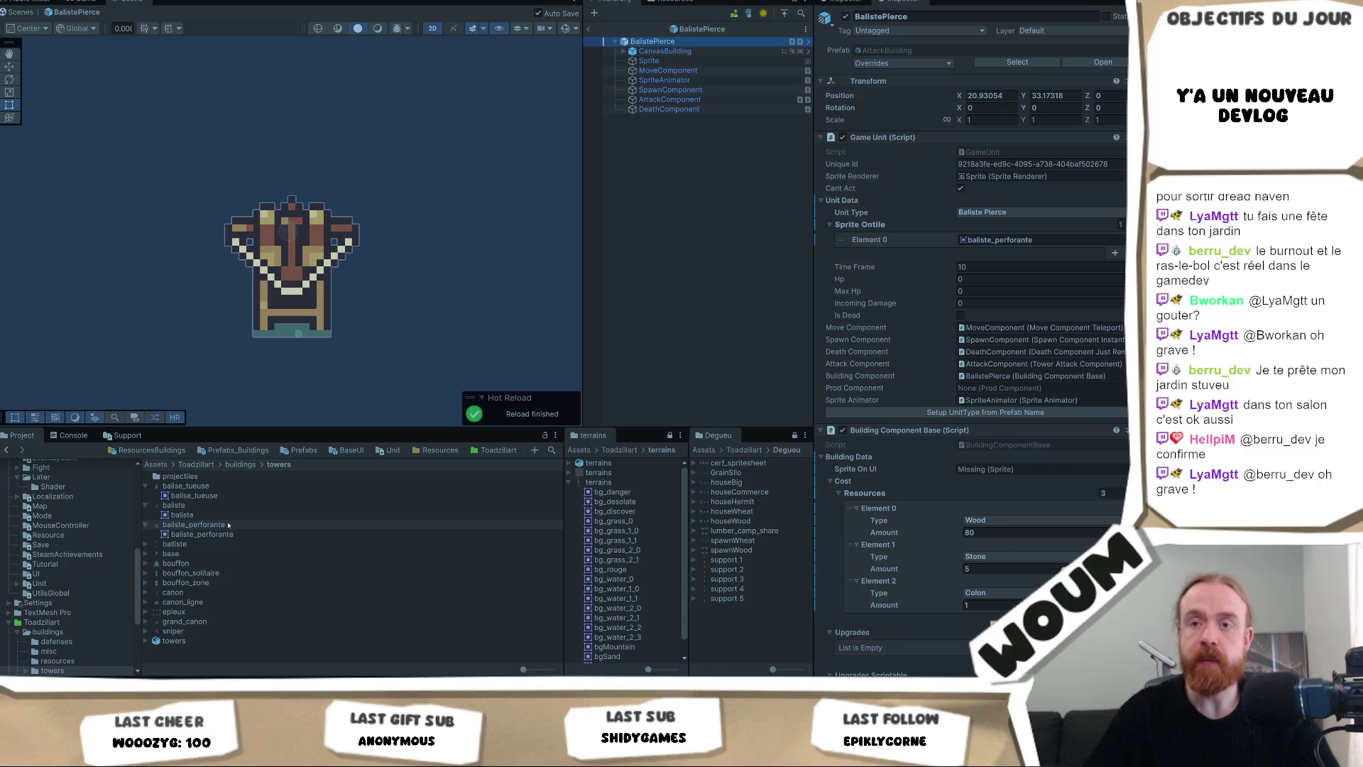
Show the baliste texture's import settings: Sprite (2D and UI), 32 pixels per unit, Point filtering.
{"action": "left_click", "coordinate": [213, 544]}
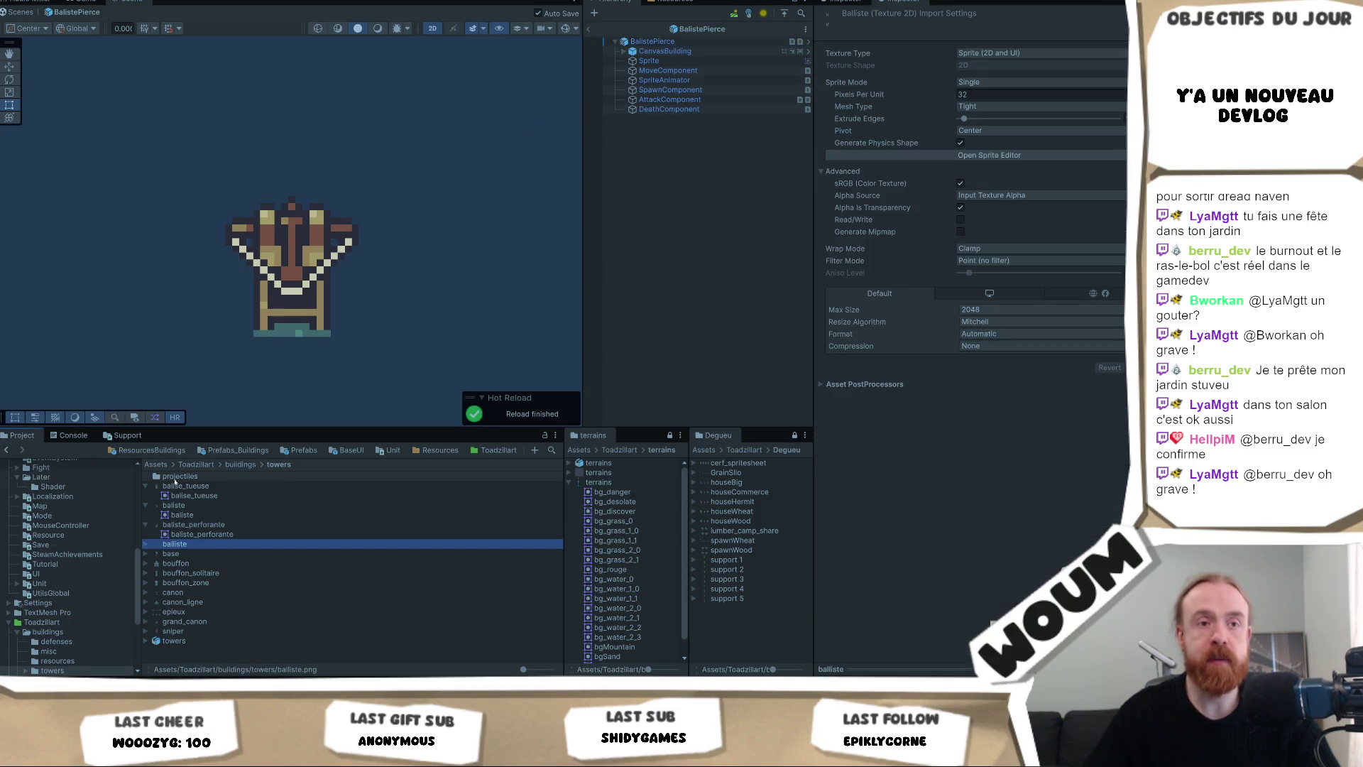
Open the BaseTower prefab from ResourcesBuildings/Defense.
{"action": "left_click", "coordinate": [152, 450]}
{"action": "double_click", "coordinate": [177, 476]}
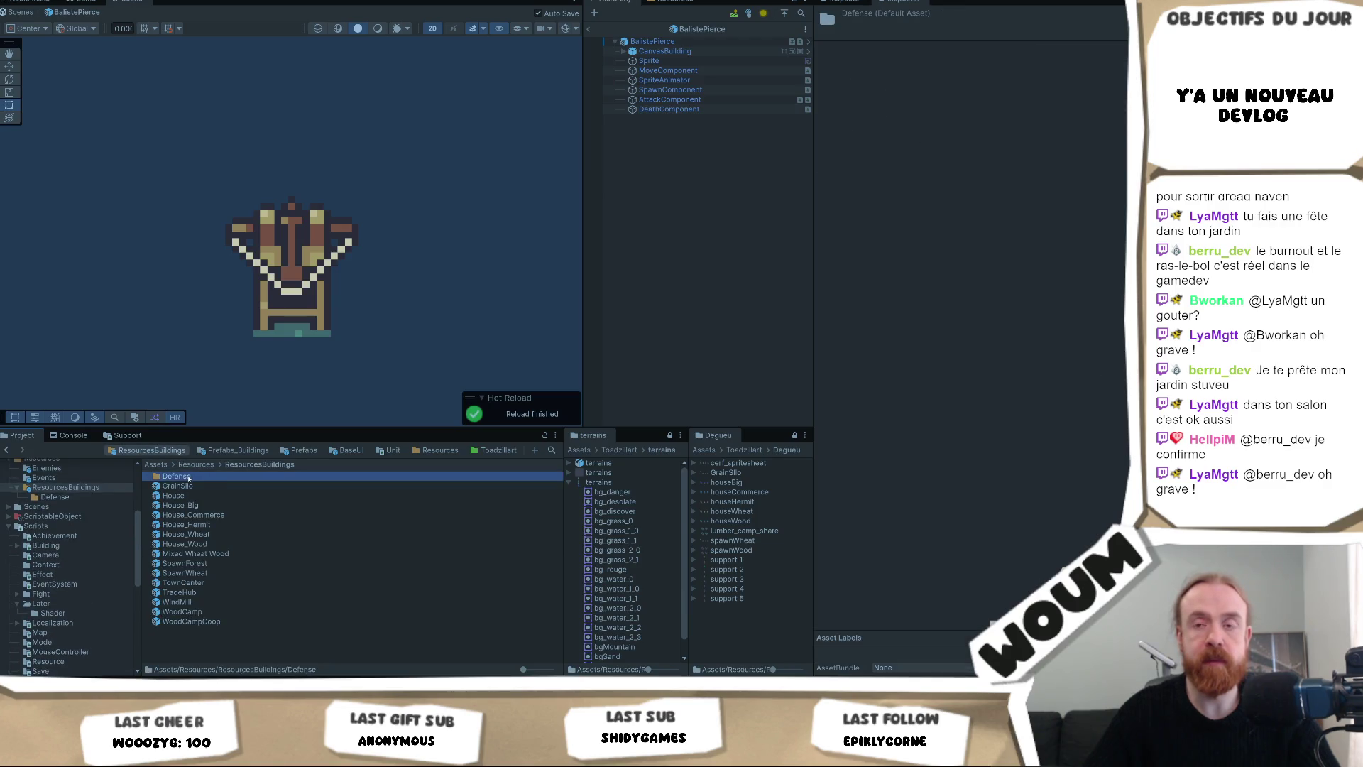
{"action": "double_click", "coordinate": [205, 514]}
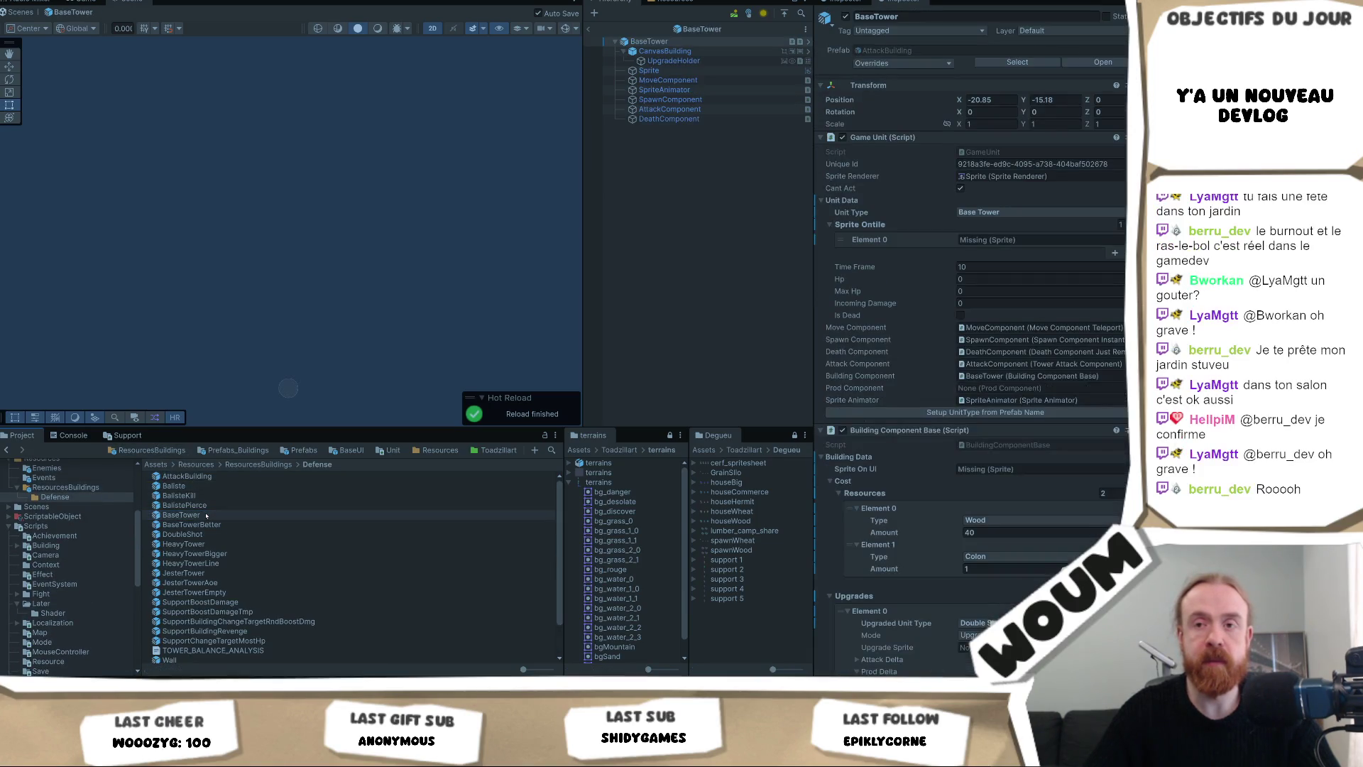
Locate the 'base' sprite in Toadzillart/buildings/towers from the Sprite child's renderer field.
{"action": "left_click", "coordinate": [648, 70]}
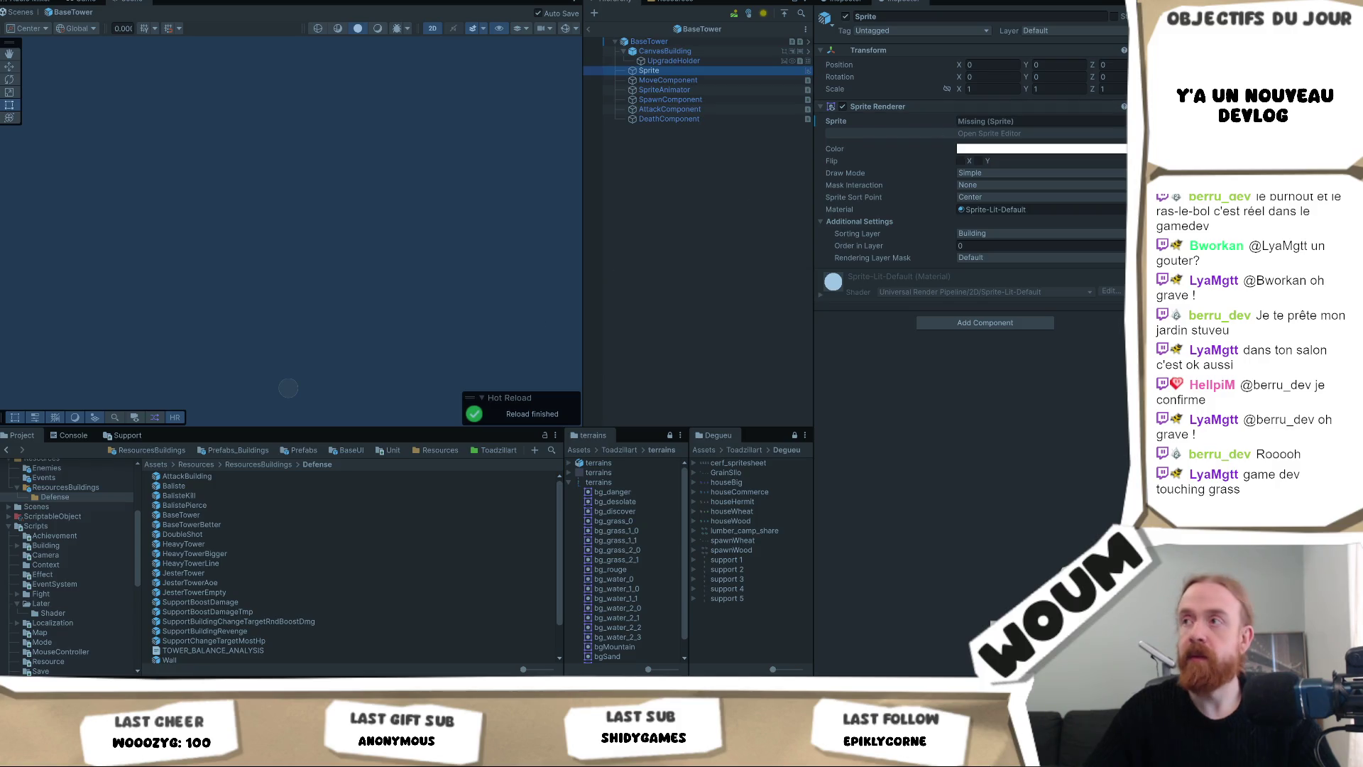
{"action": "left_click", "coordinate": [1121, 121]}
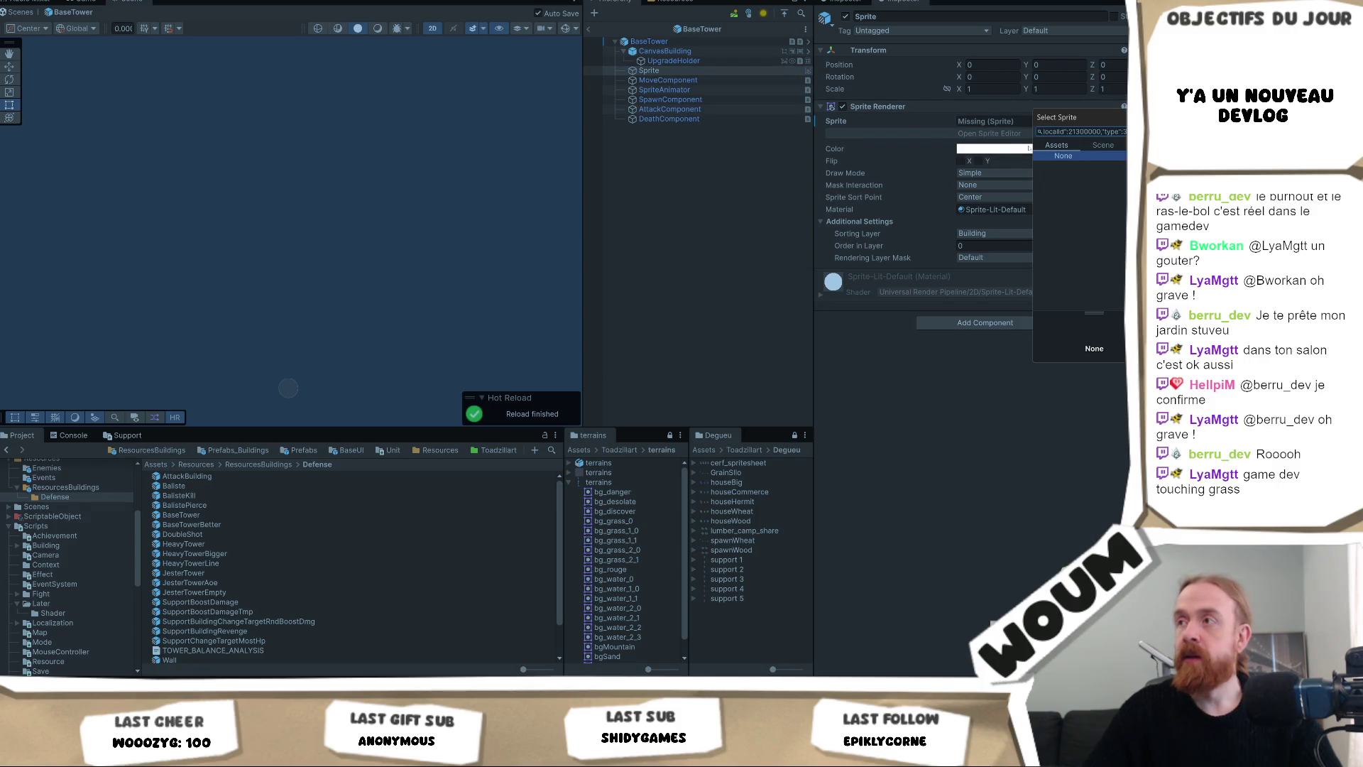
{"action": "left_click", "coordinate": [905, 410]}
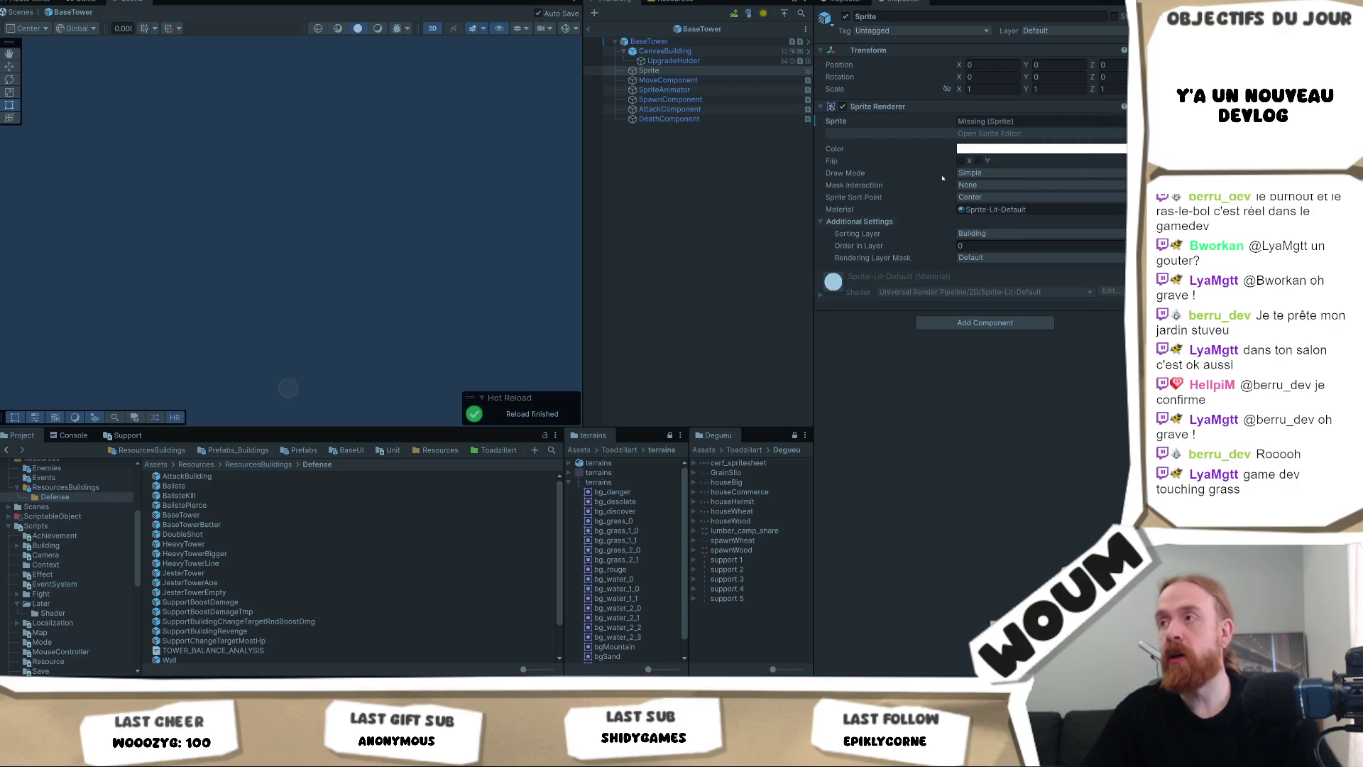
{"action": "left_click", "coordinate": [994, 121]}
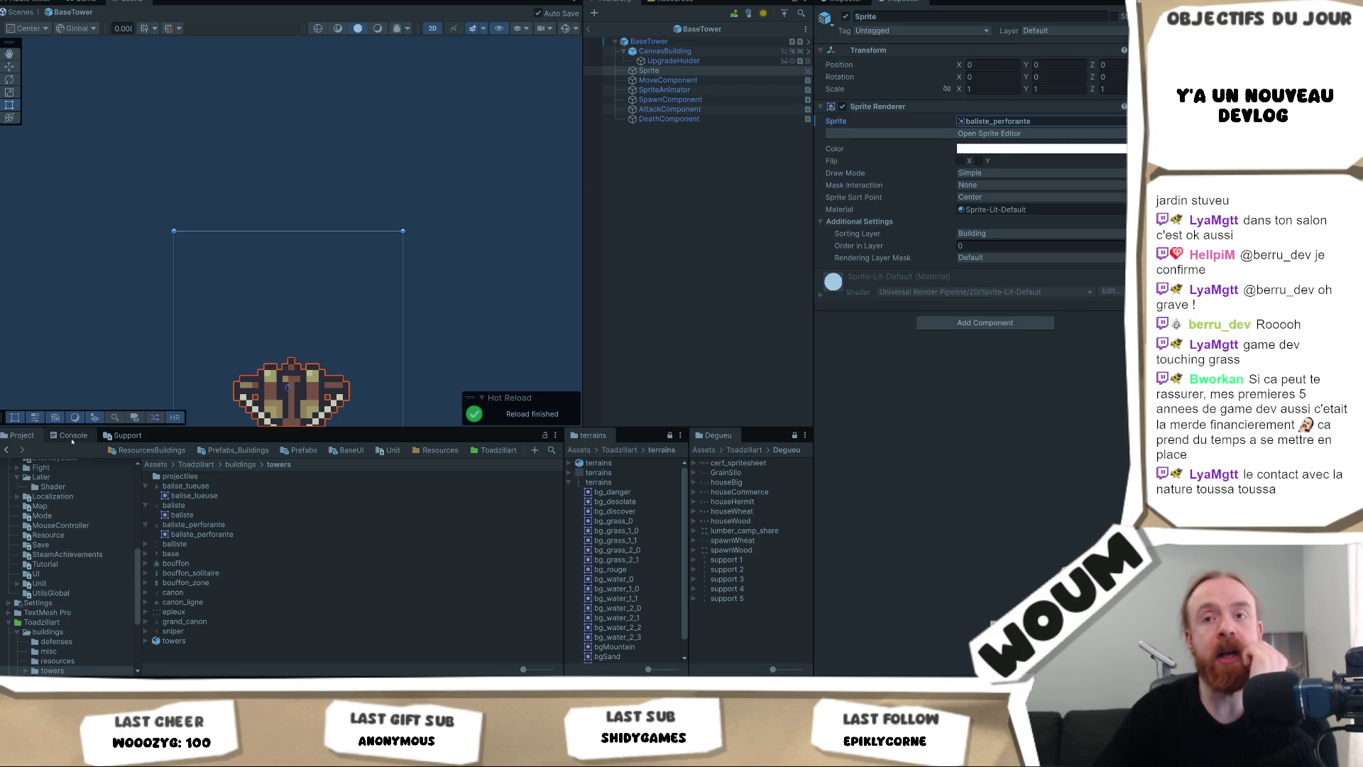
{"action": "left_click", "coordinate": [73, 435]}
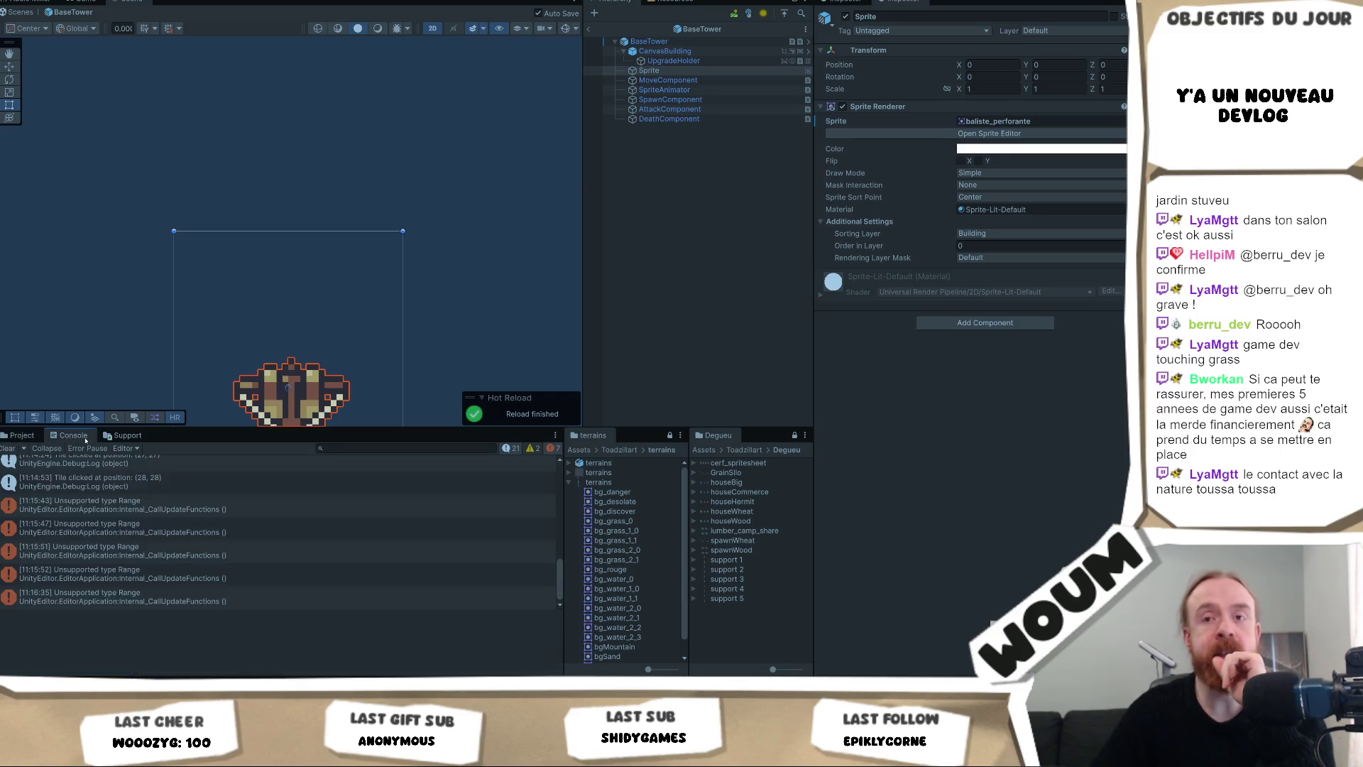
{"action": "left_click", "coordinate": [22, 435]}
{"action": "left_click", "coordinate": [1008, 121]}
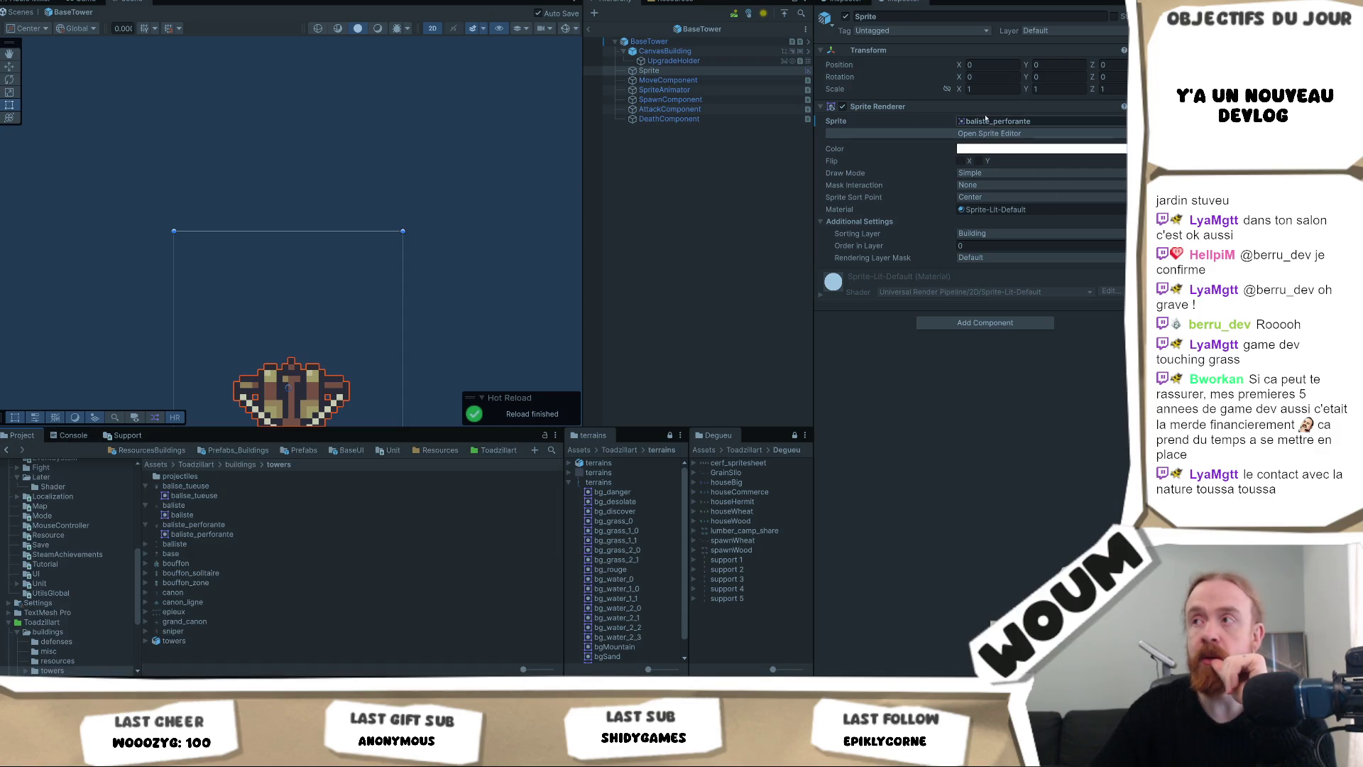
{"action": "left_click", "coordinate": [192, 553]}
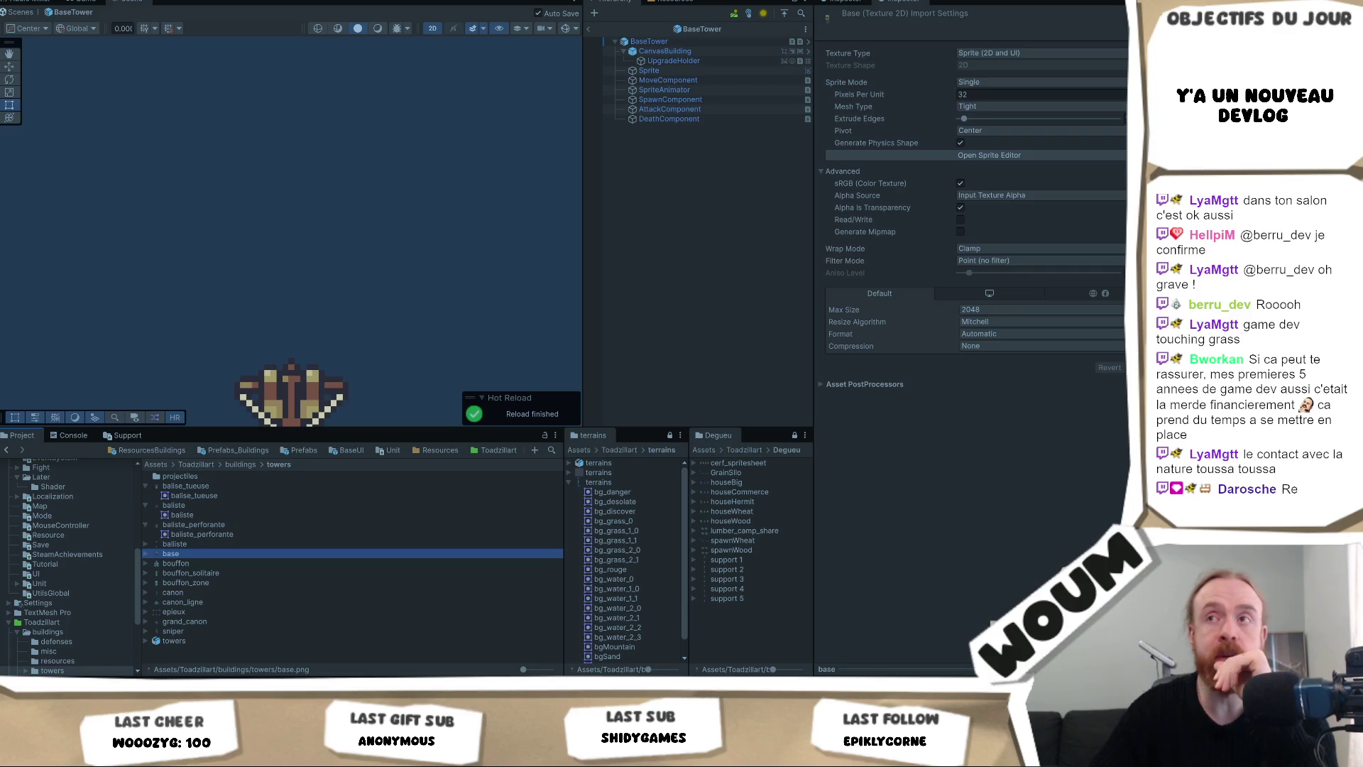
Set Sprite Ontile Element 0 and the Sprite child's renderer to base, then exit to testmap.
{"action": "left_click", "coordinate": [672, 43]}
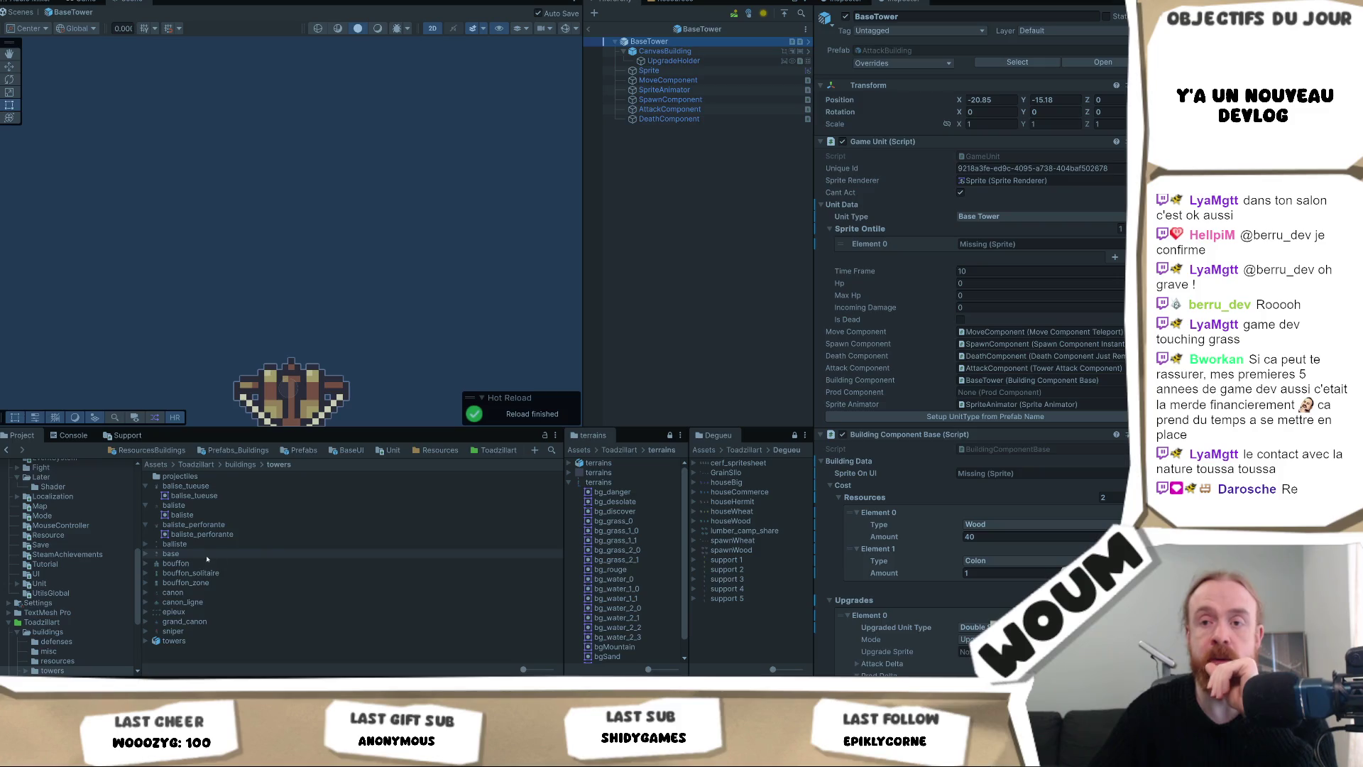
{"action": "left_click", "coordinate": [1033, 245]}
{"action": "key", "text": "ctrl+v"}
{"action": "left_click", "coordinate": [1033, 245]}
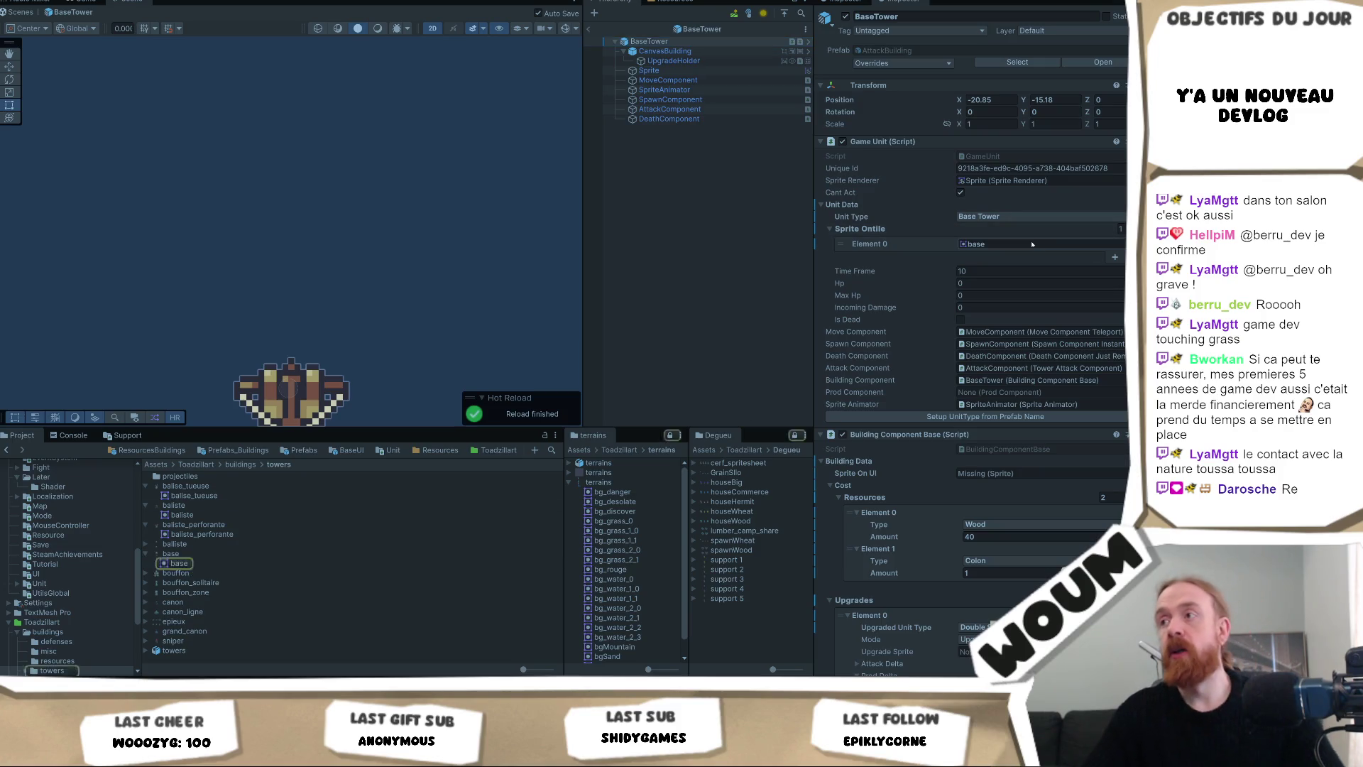
{"action": "left_click", "coordinate": [668, 71]}
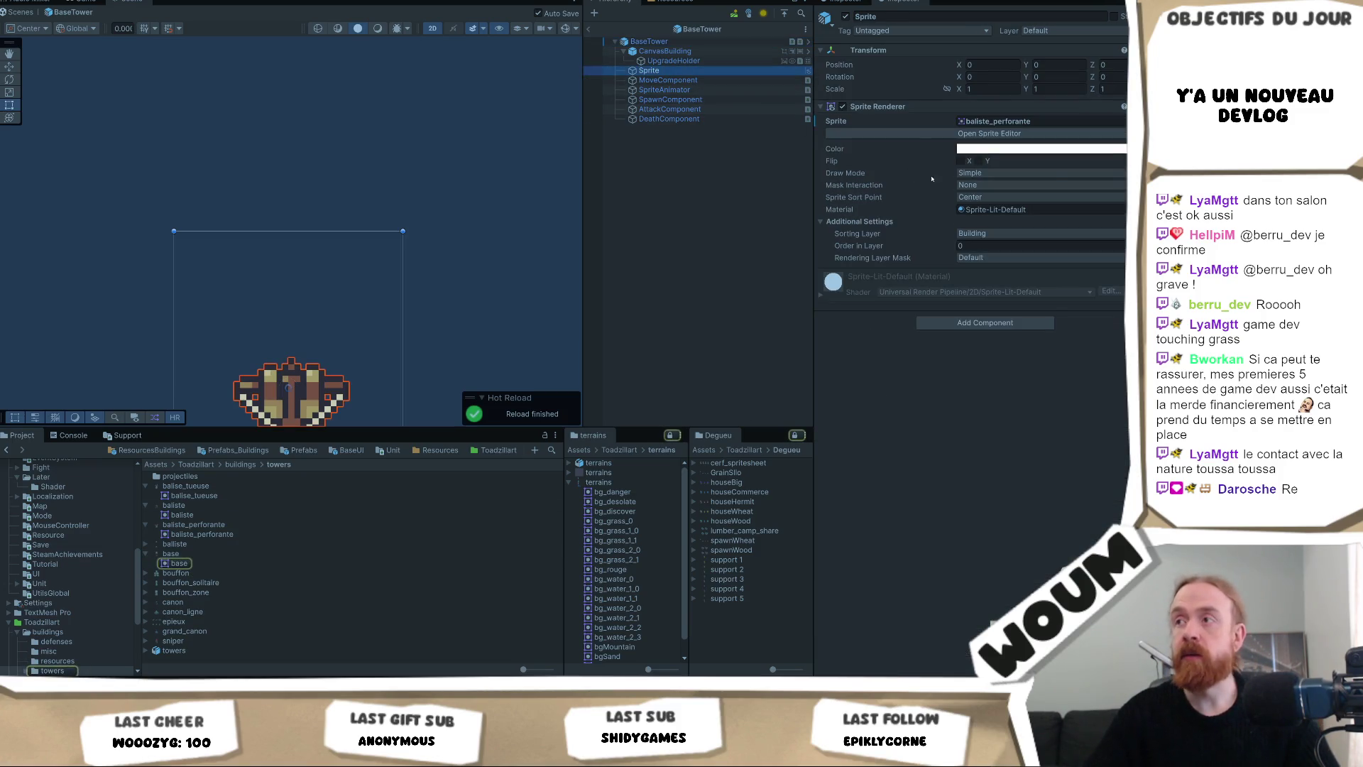
{"action": "left_click", "coordinate": [1036, 121]}
{"action": "key", "text": "ctrl+v"}
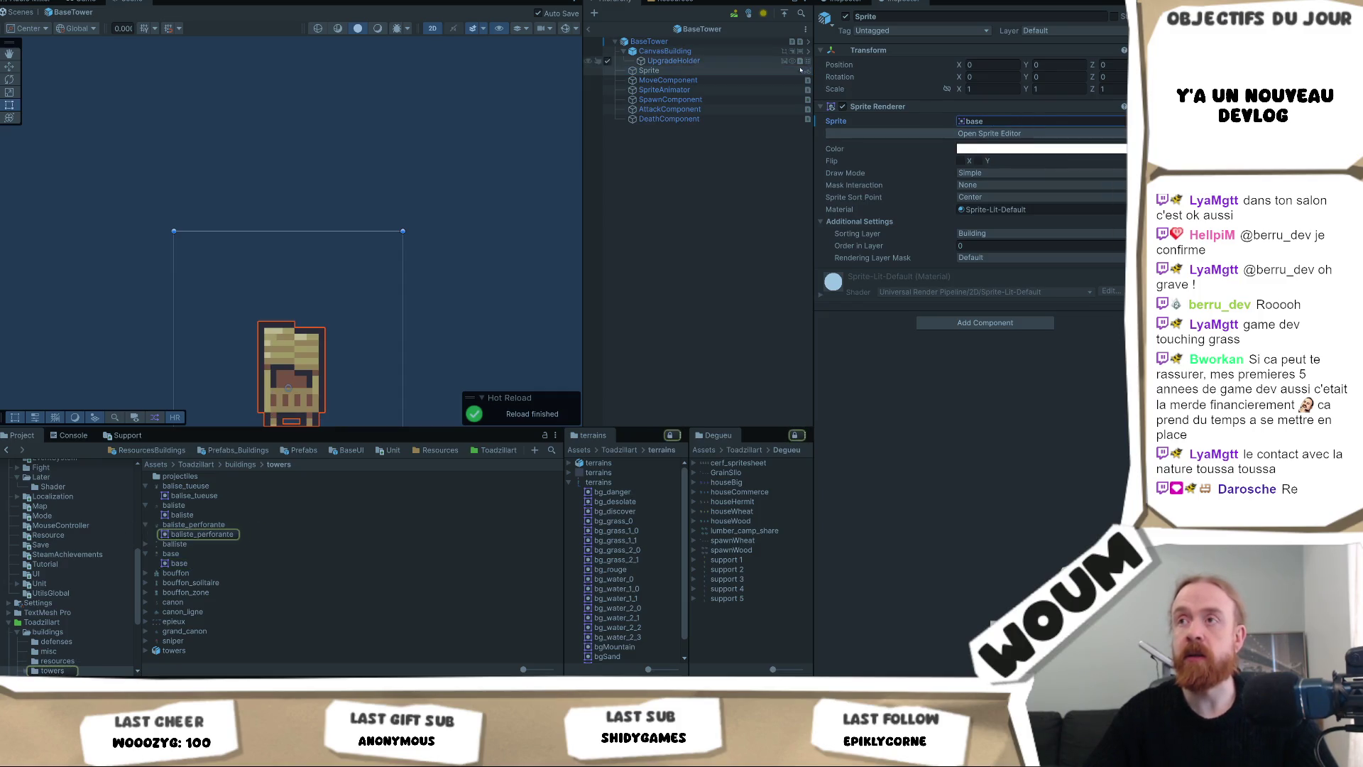
{"action": "left_click", "coordinate": [689, 41]}
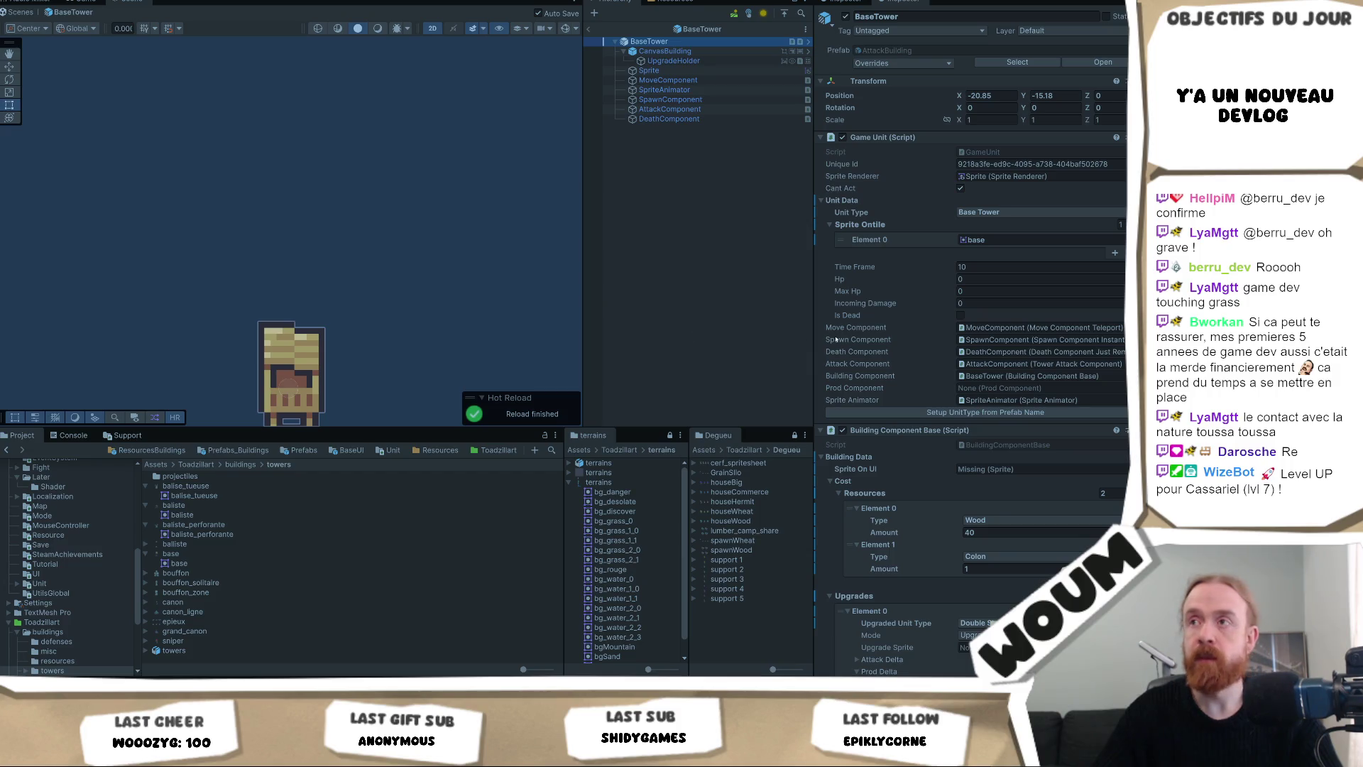
{"action": "mouse_move", "coordinate": [248, 325]}
{"action": "left_mouse_down"}
{"action": "mouse_move", "coordinate": [231, 181]}
{"action": "mouse_move", "coordinate": [252, 212]}
{"action": "mouse_move", "coordinate": [326, 221]}
{"action": "mouse_move", "coordinate": [301, 237]}
{"action": "left_mouse_up"}
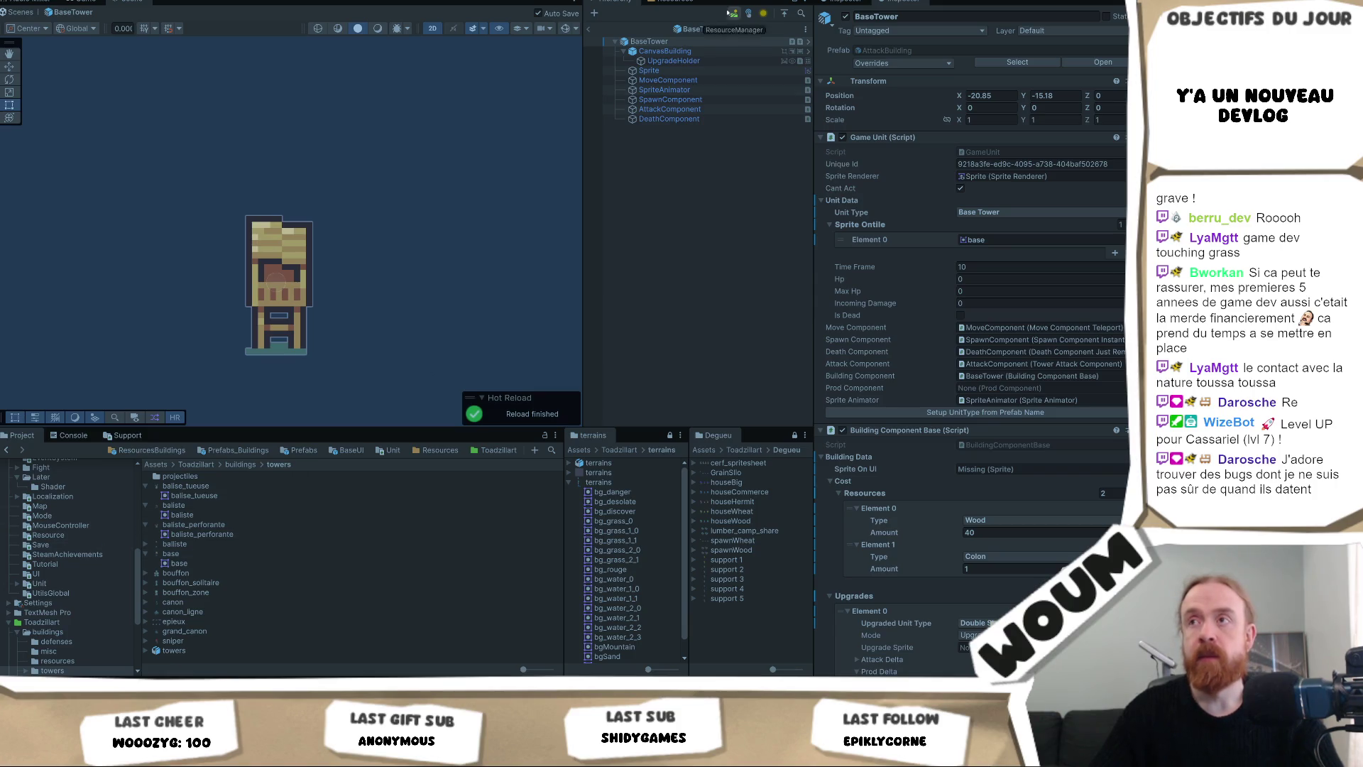
{"action": "left_click", "coordinate": [588, 28]}
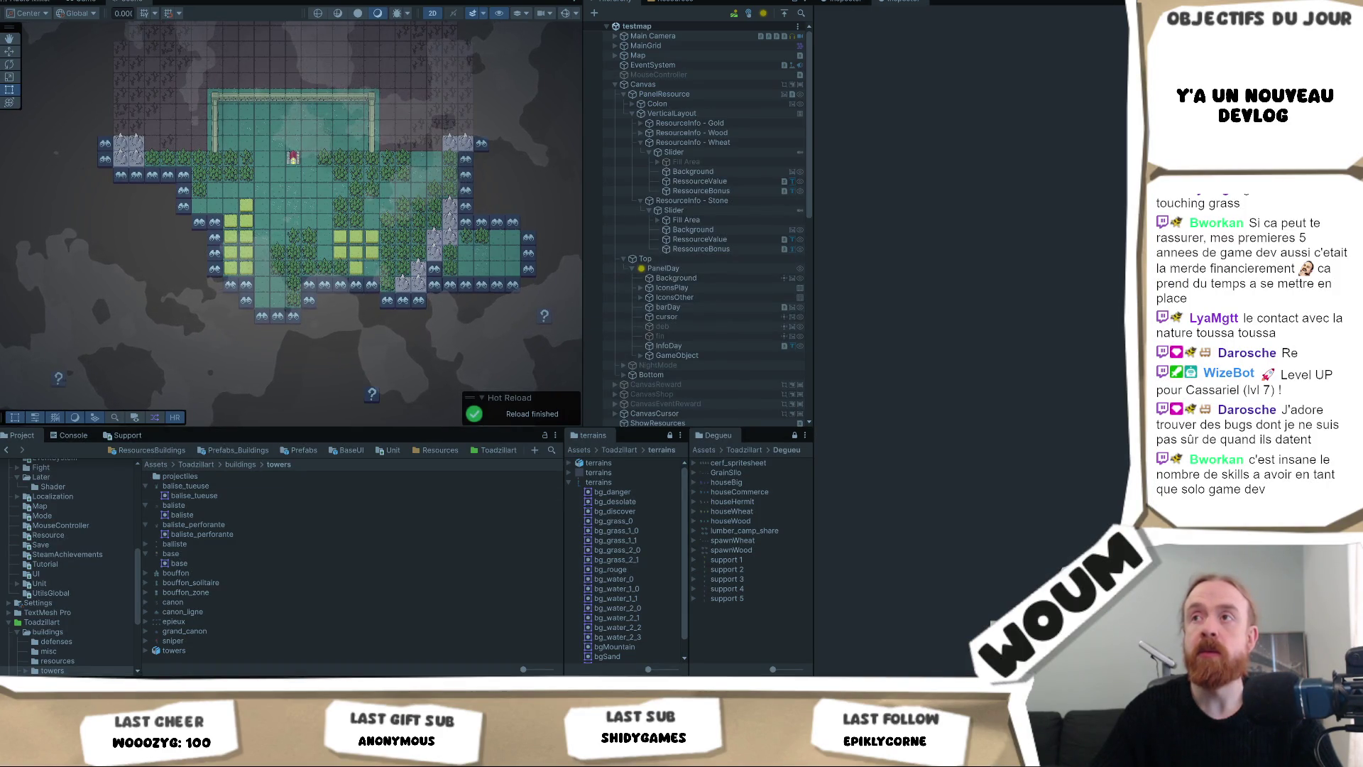
Start Play mode and reopen the ResourcesBuildings/Defense folder of tower prefabs.
{"action": "key", "text": "ctrl+p"}
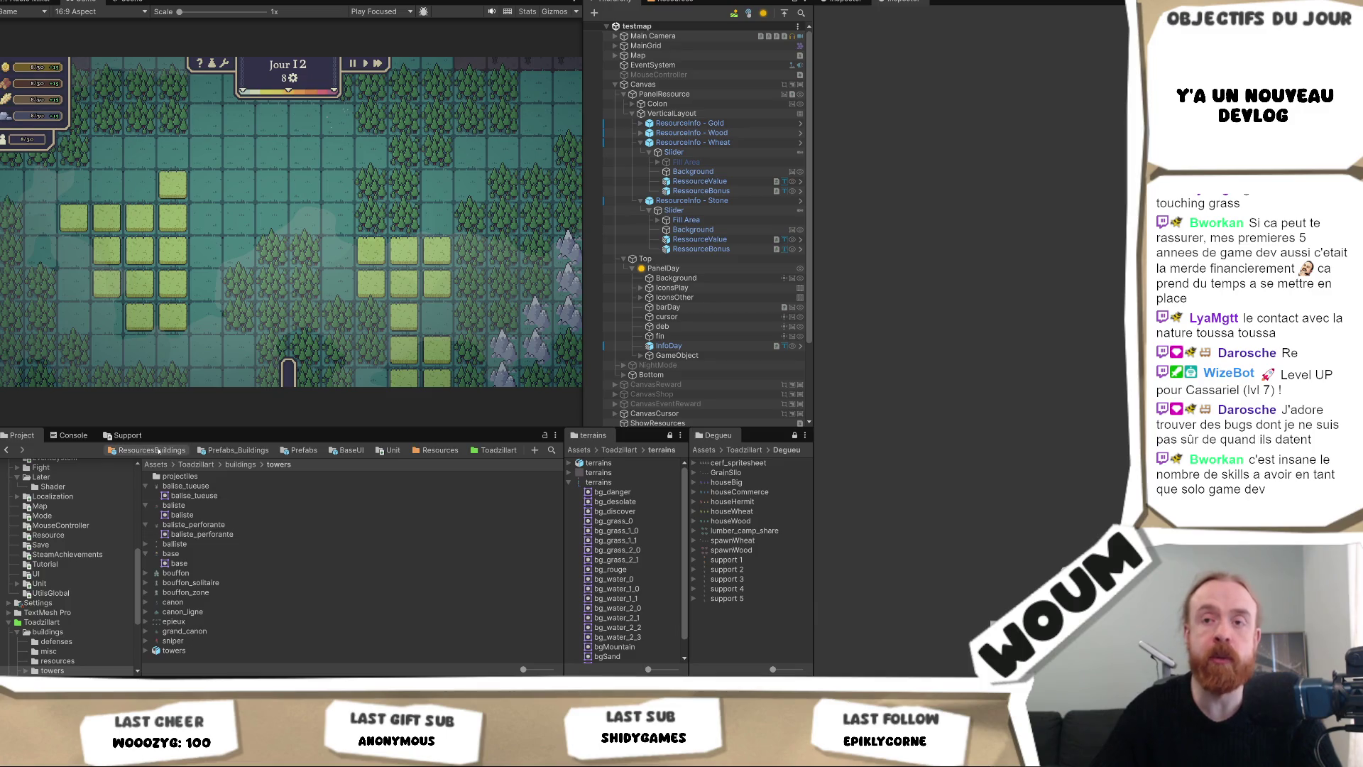
{"action": "left_click", "coordinate": [159, 451]}
{"action": "double_click", "coordinate": [173, 476]}
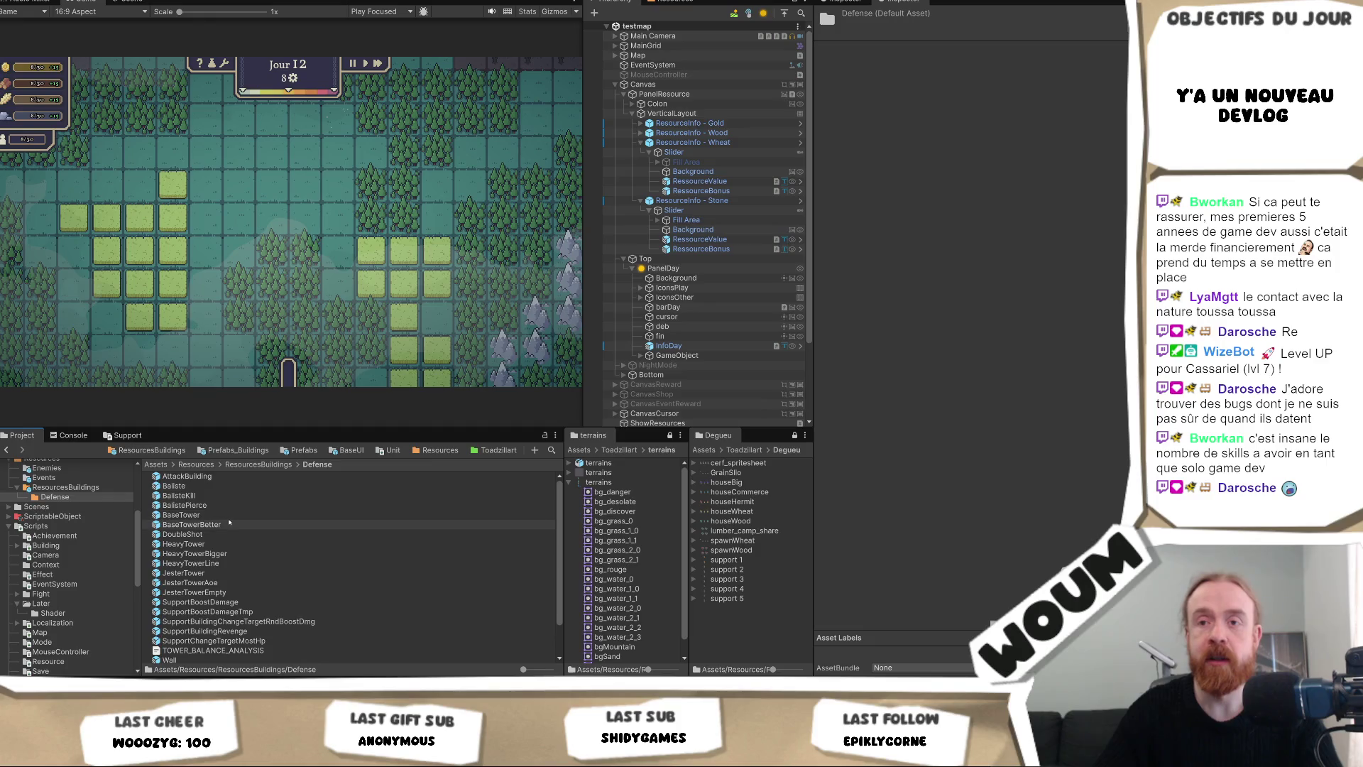
Open BaseTowerBetter and drag the base sprite into its Sprite Ontile Element 0.
{"action": "double_click", "coordinate": [229, 525]}
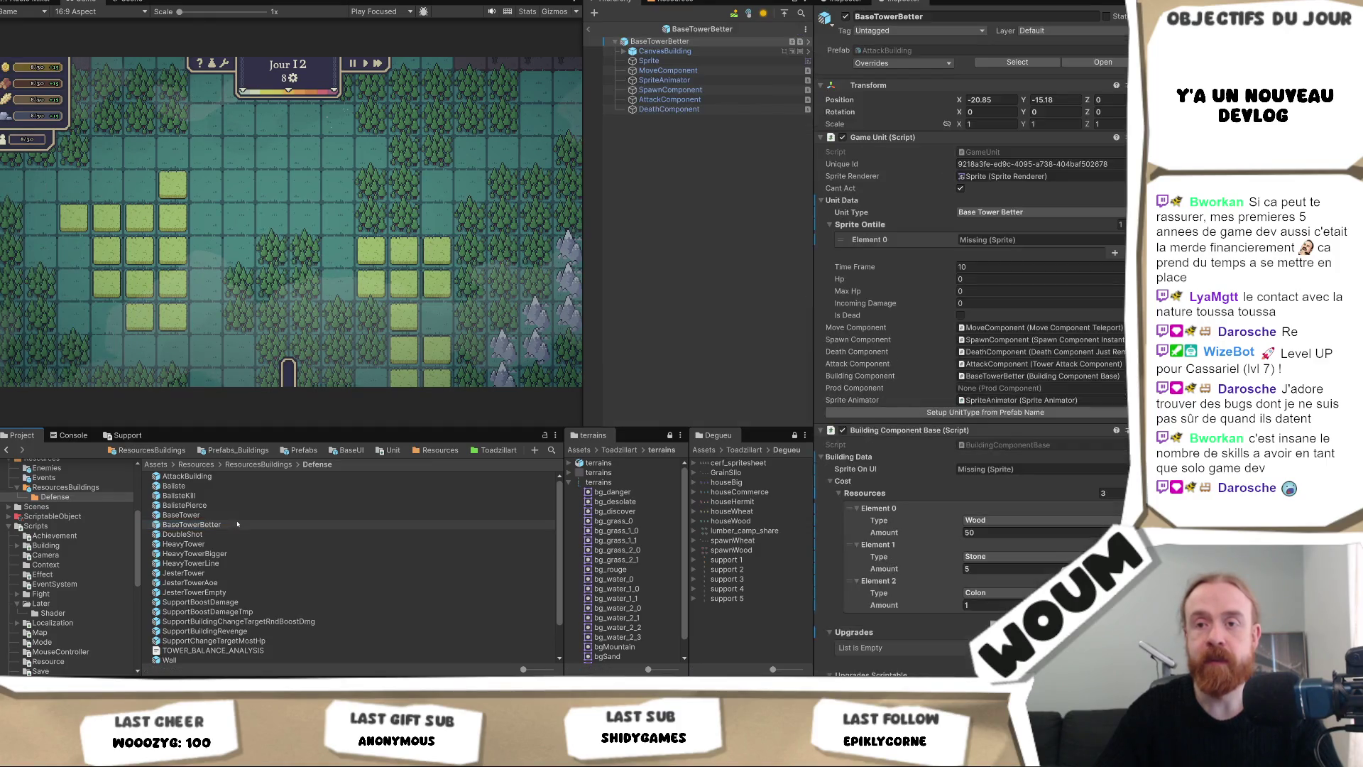
{"action": "mouse_move", "coordinate": [186, 422]}
{"action": "left_mouse_down"}
{"action": "mouse_move", "coordinate": [639, 326]}
{"action": "mouse_move", "coordinate": [995, 231]}
{"action": "mouse_move", "coordinate": [1038, 248]}
{"action": "left_mouse_up"}
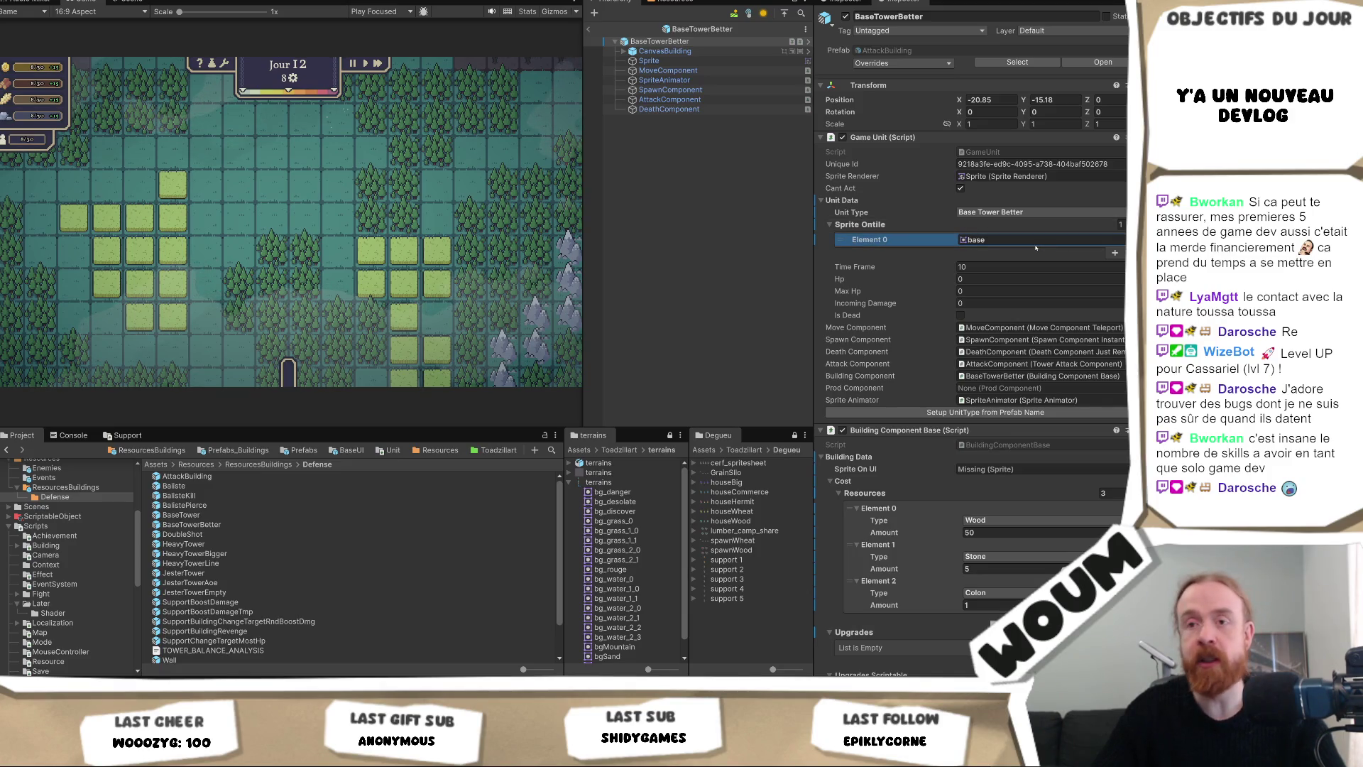
{"action": "left_click", "coordinate": [994, 241]}
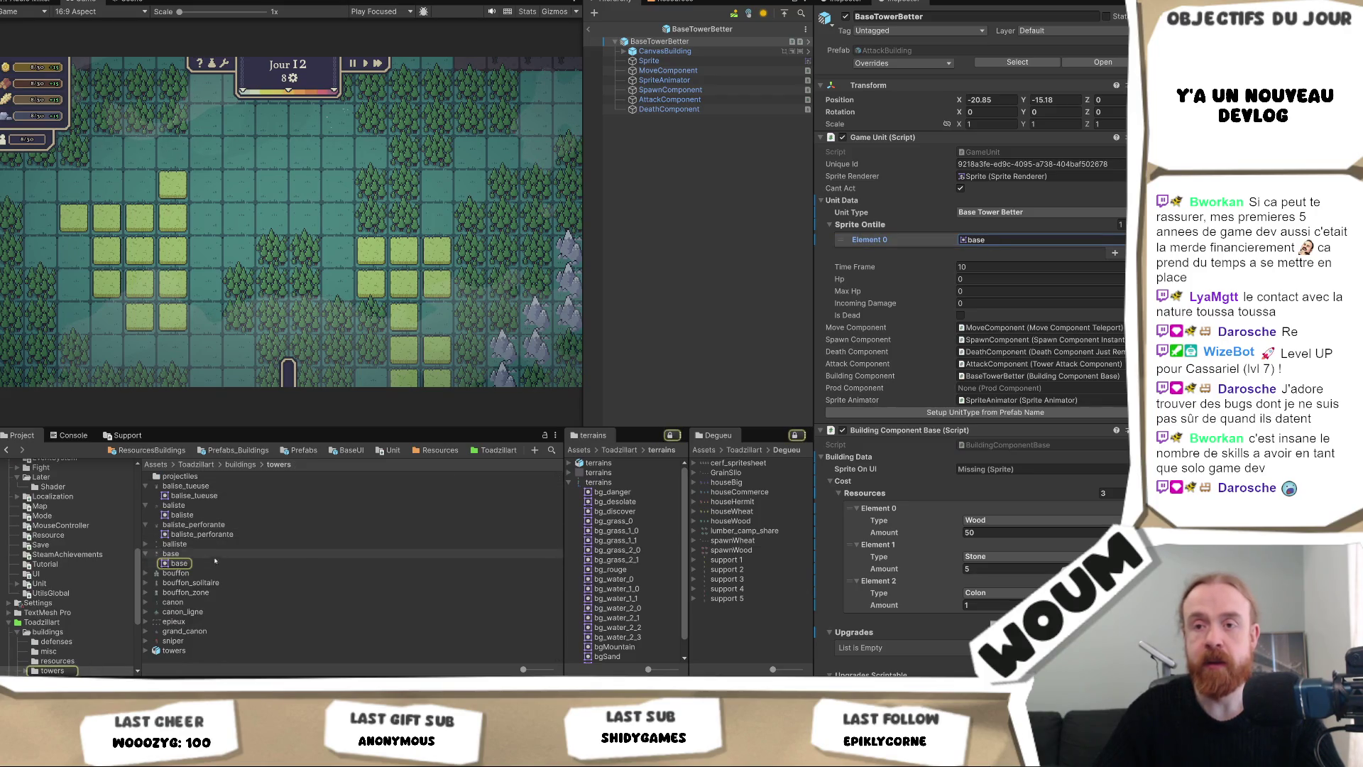